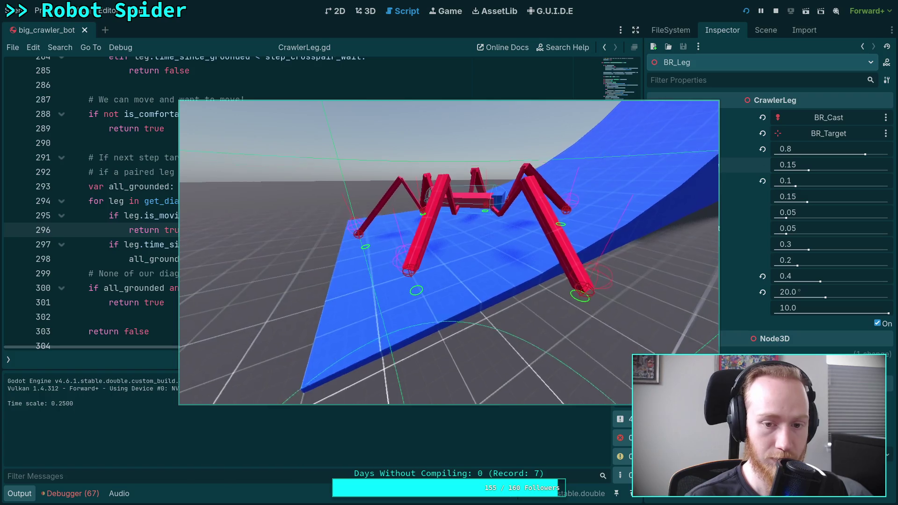
Reset the running crawler demo to 1.0 time scale and stop the game with F8.
{"action": "key", "text": "t"}
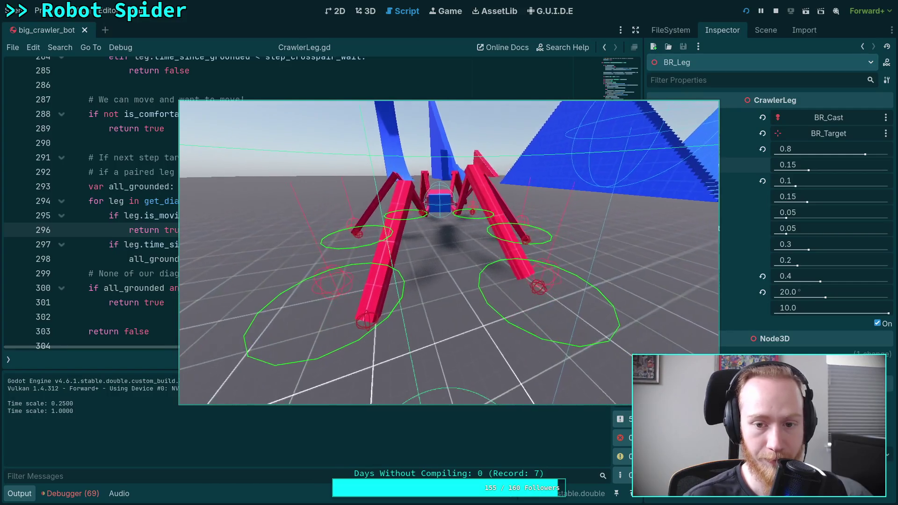
{"action": "key", "text": "F8"}
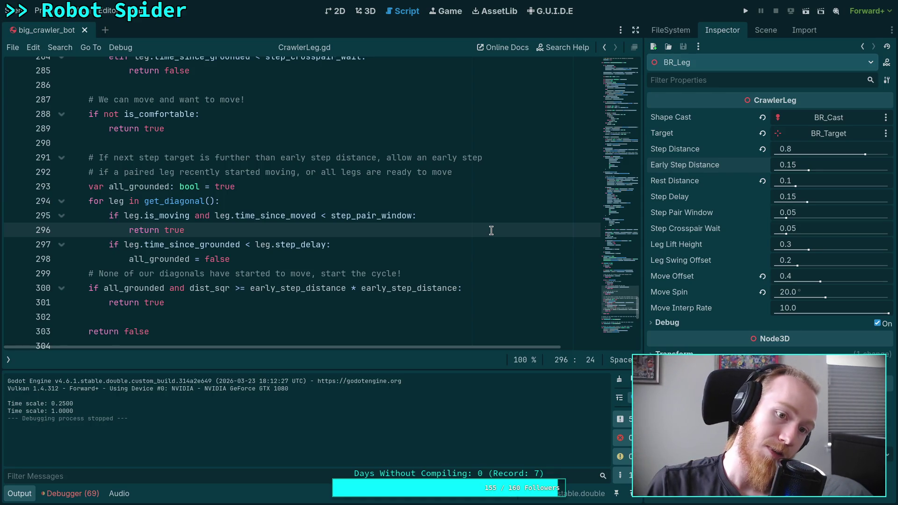
Replace the early-step comment's opening wording, join its lines and re-break after 'moving,'.
{"action": "left_click_drag", "start_coordinate": [104, 157], "coordinate": [390, 155]}
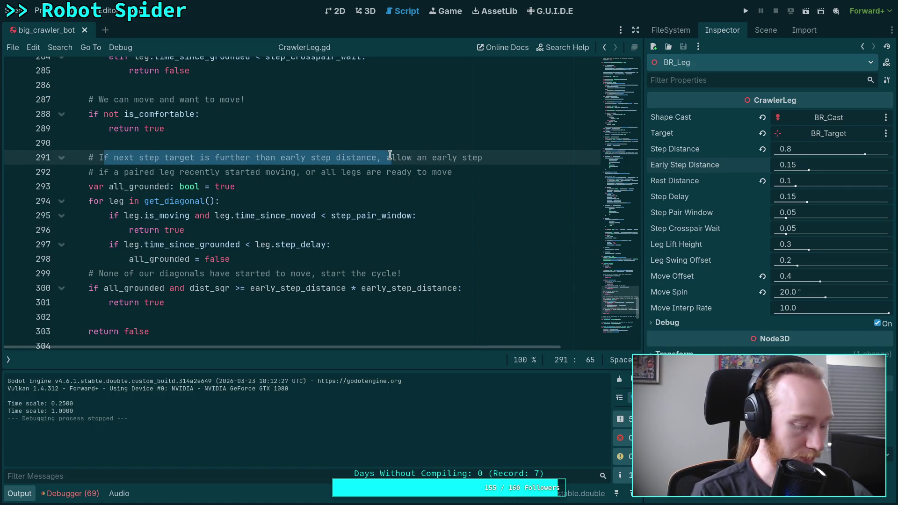
{"action": "key", "text": "BackSpace"}
{"action": "key", "text": "BackSpace"}
{"action": "type", "text": "A"}
{"action": "left_click", "coordinate": [103, 172]}
{"action": "key", "text": "BackSpace"}
{"action": "key", "text": "BackSpace"}
{"action": "key", "text": "BackSpace"}
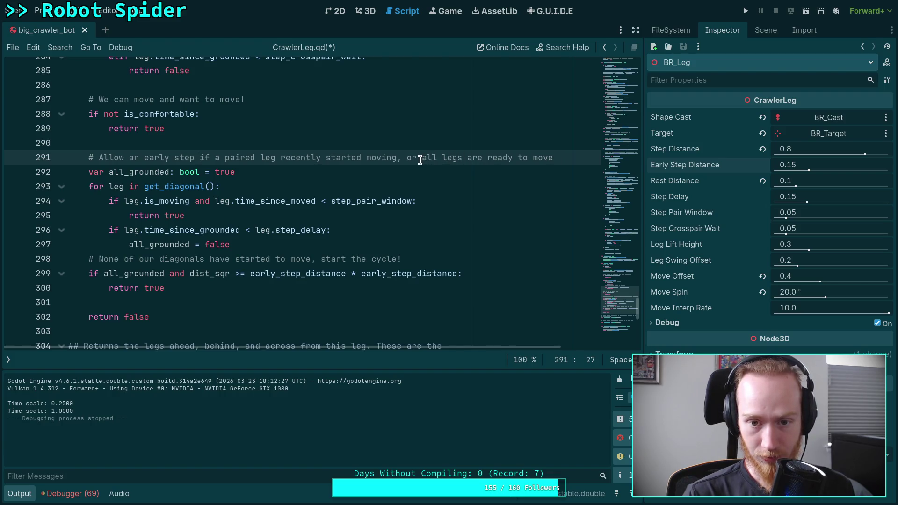
{"action": "left_click", "coordinate": [406, 158]}
{"action": "key", "text": "BackSpace"}
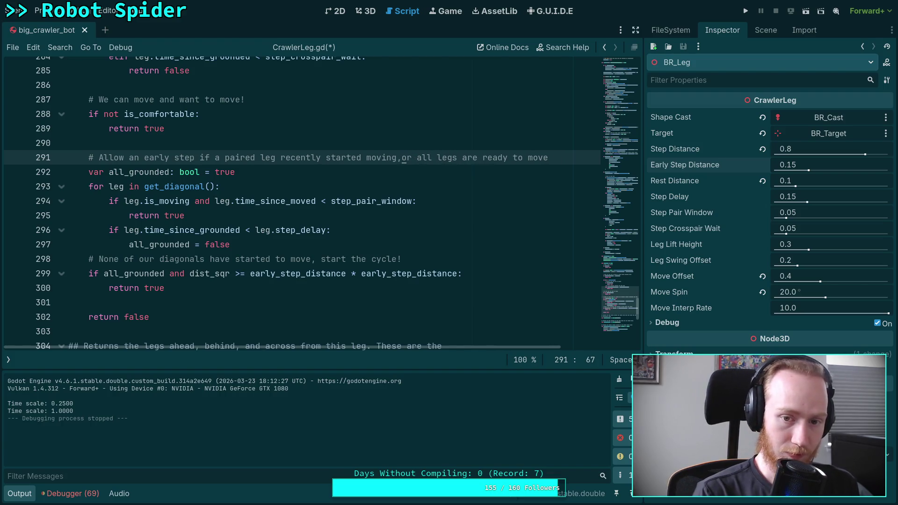
{"action": "key", "text": "Return"}
Finish the second comment line with 'ne has enough distance to start the pair' and save CrawlerLeg.gd.
{"action": "type", "text": "#"}
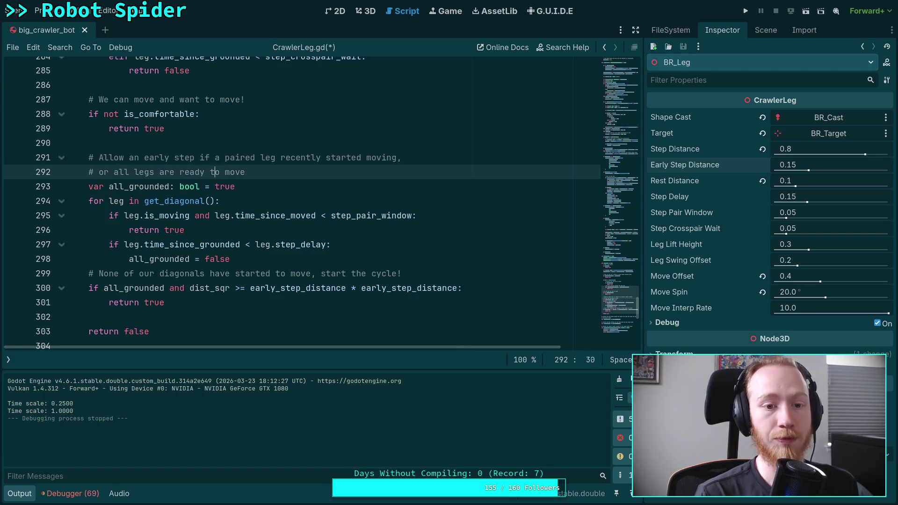
{"action": "left_click", "coordinate": [73, 186]}
{"action": "left_click", "coordinate": [251, 172]}
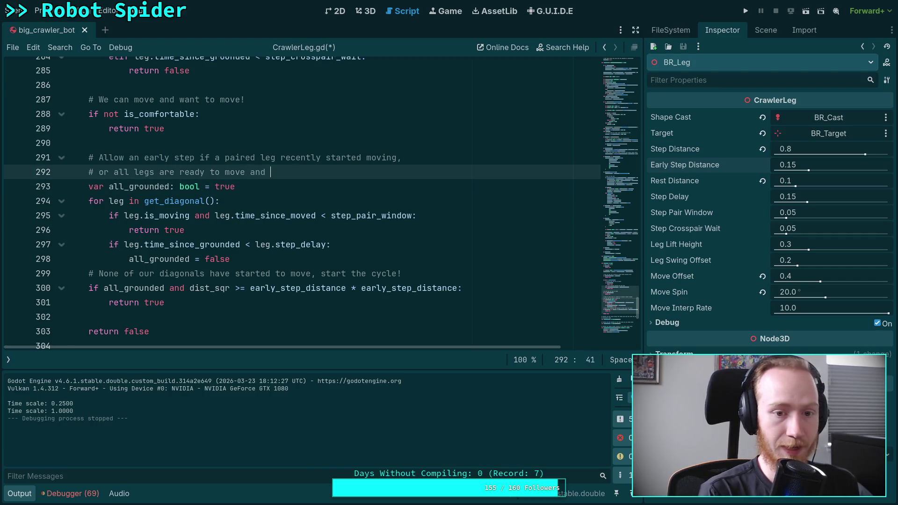
{"action": "type", "text": "ne has "}
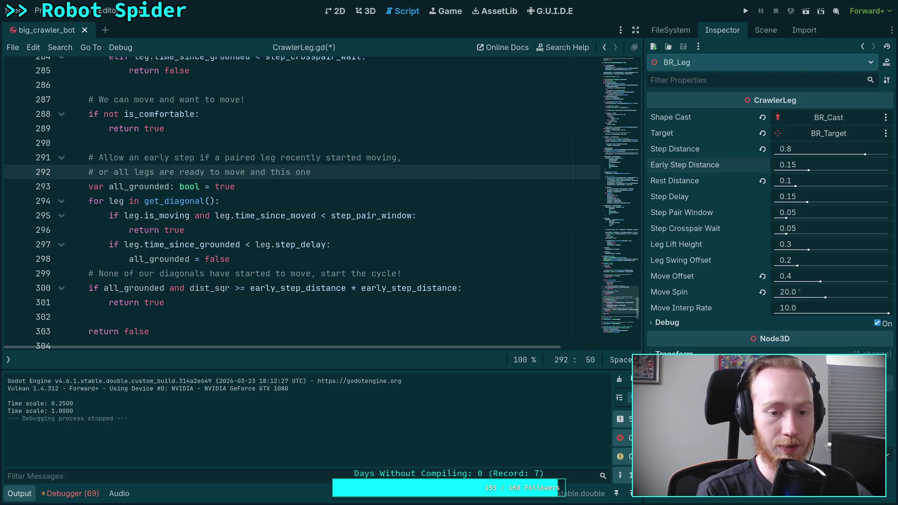
{"action": "type", "text": "enough d"}
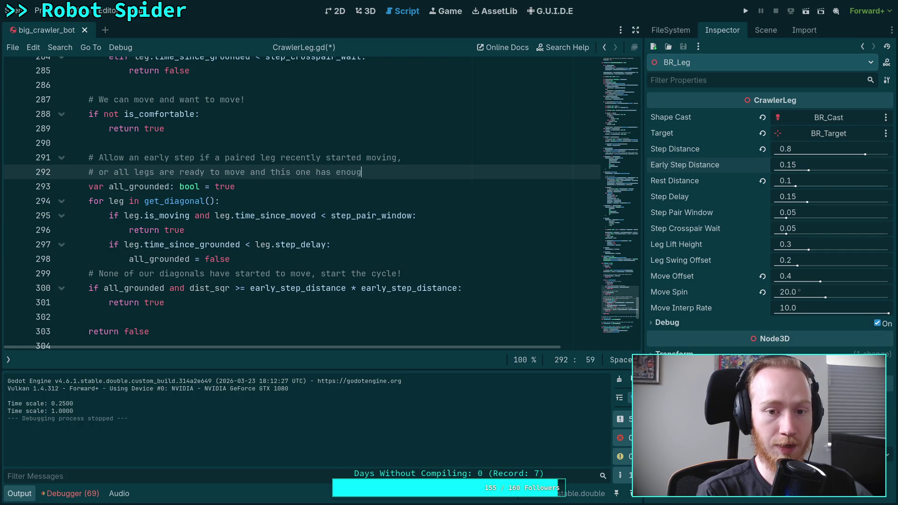
{"action": "type", "text": "istance to star"}
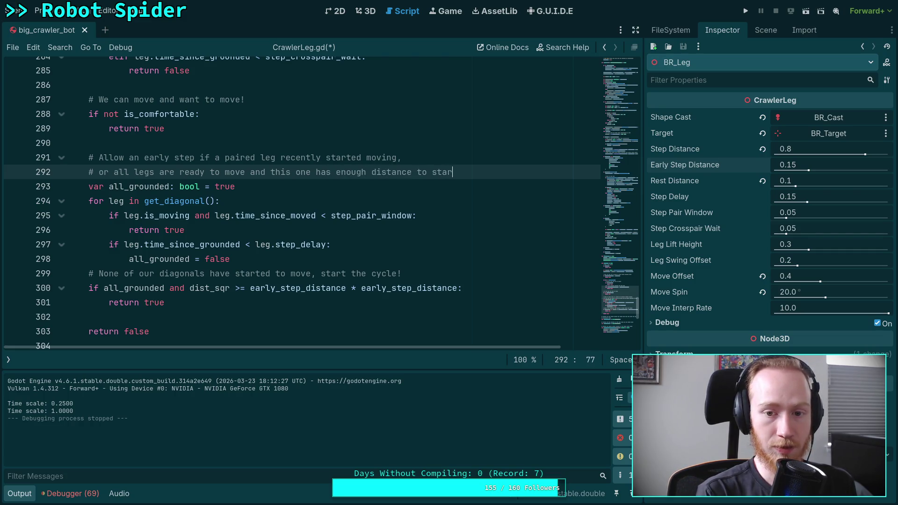
{"action": "type", "text": "t the pair"}
{"action": "key", "text": "ctrl+s"}
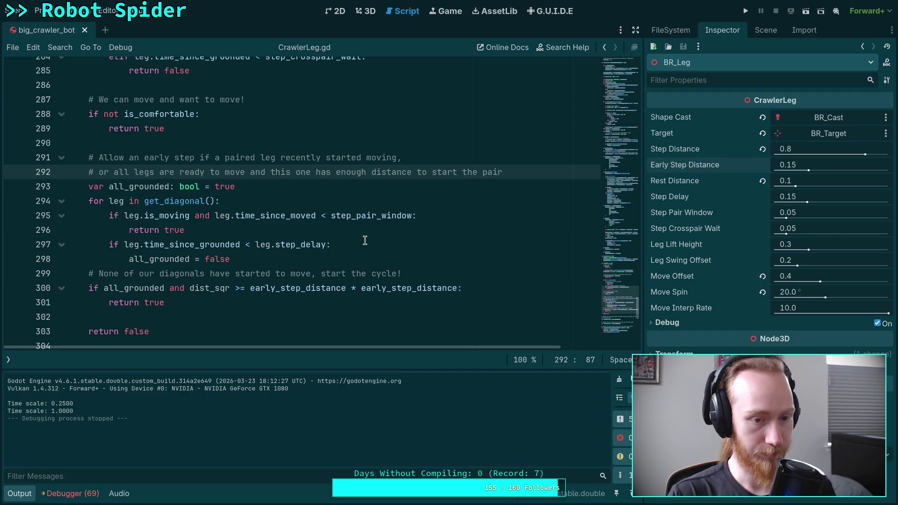
{"action": "left_click", "coordinate": [365, 241]}
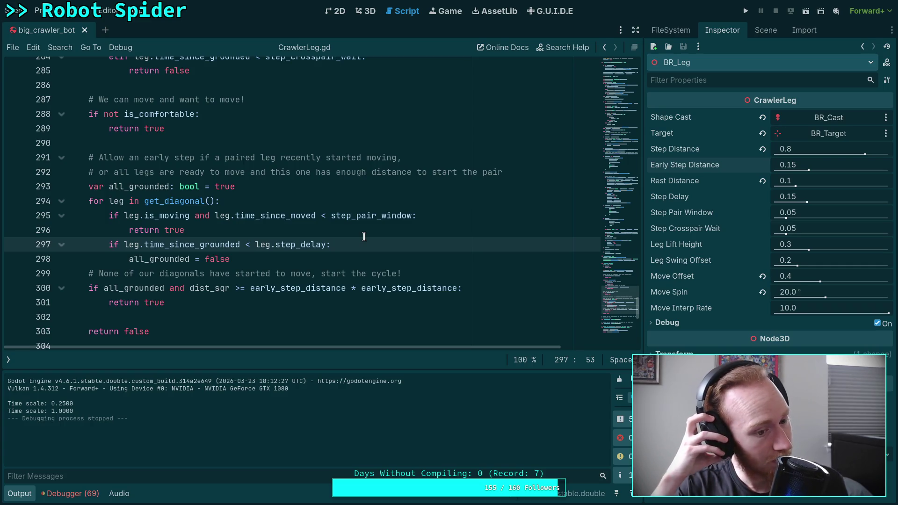
{"action": "left_click", "coordinate": [73, 494]}
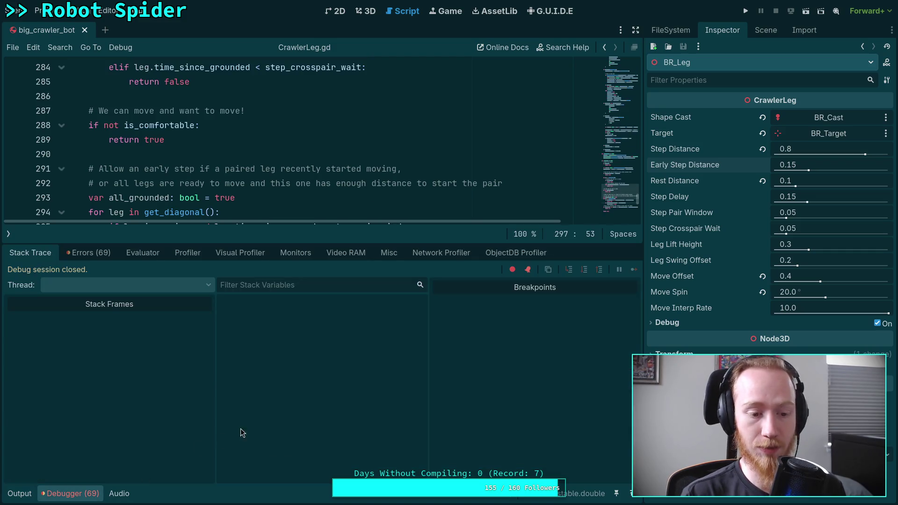
Review the 69 errors in the debugger, shrink the panel, then collapse it.
{"action": "left_click", "coordinate": [90, 253]}
{"action": "left_click_drag", "start_coordinate": [127, 242], "coordinate": [127, 366]}
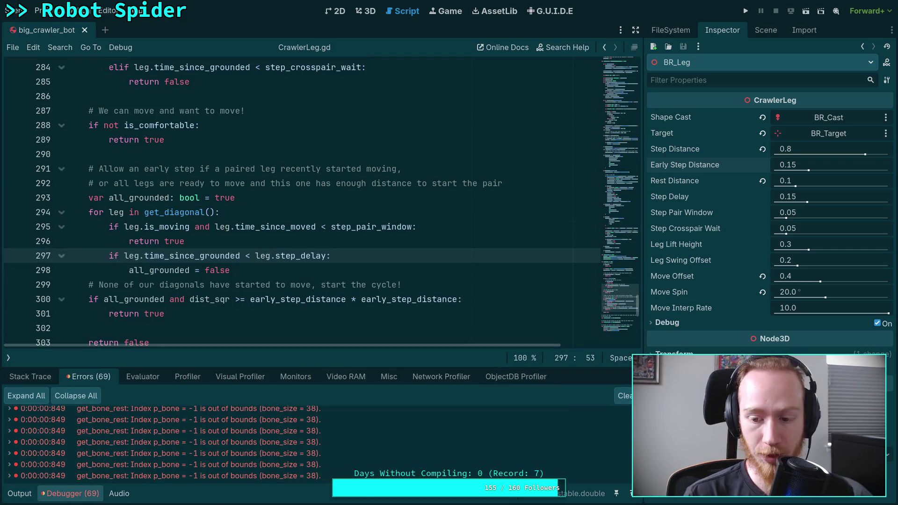
{"action": "scroll", "coordinate": [116, 144], "scroll_direction": "down", "scroll_amount": 1}
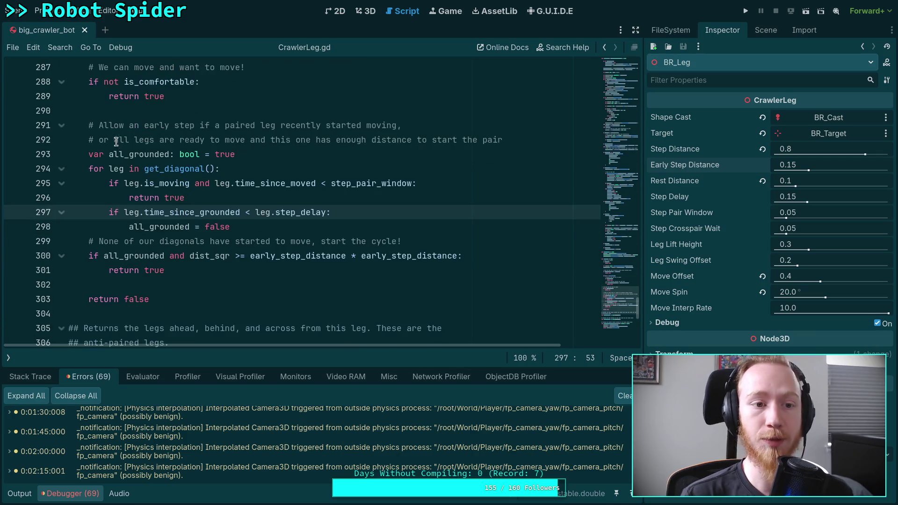
{"action": "left_click_drag", "start_coordinate": [111, 186], "coordinate": [202, 200]}
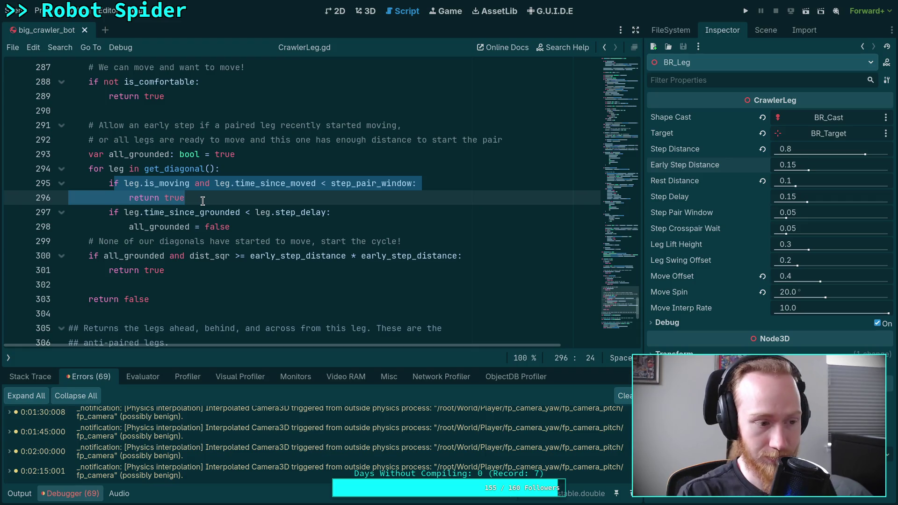
{"action": "left_click", "coordinate": [204, 279]}
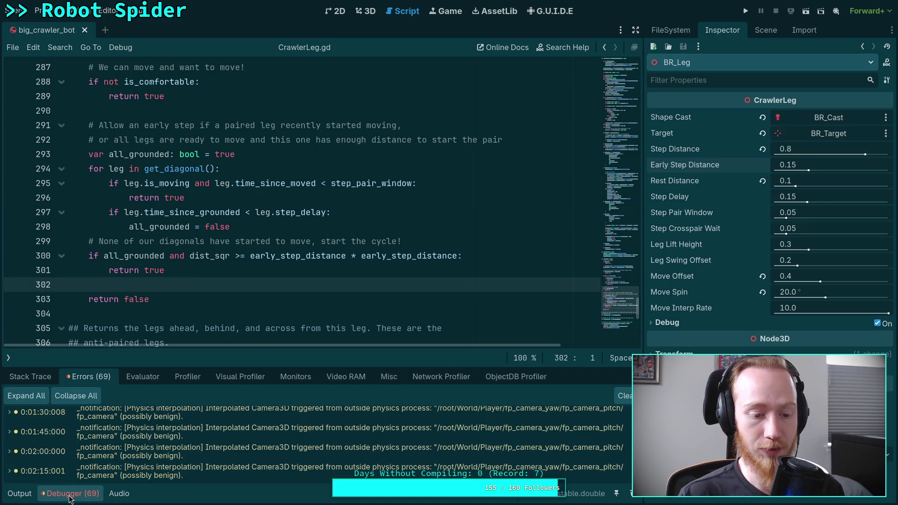
{"action": "key", "text": "ctrl+j"}
{"action": "left_click", "coordinate": [159, 312]}
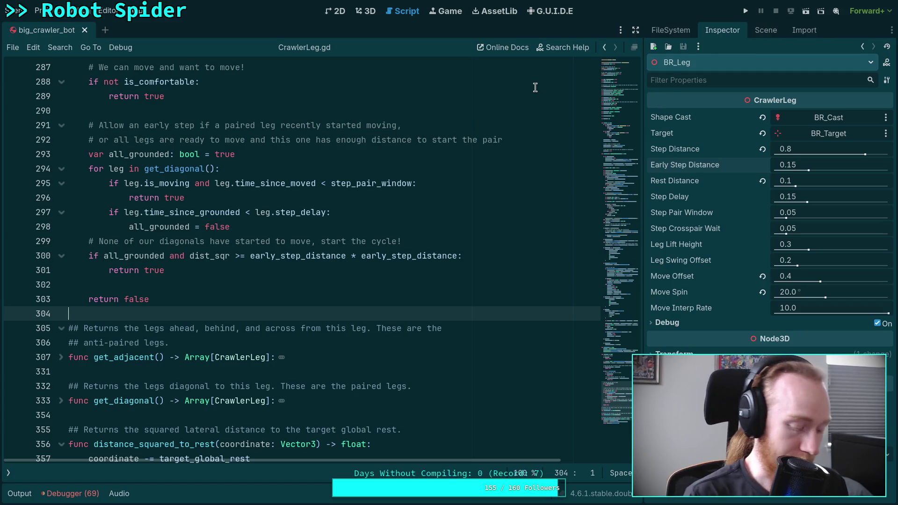
Check off the rest transform snapping task in the Crawler Bot note, then save the crawler scene in Godot.
{"action": "key", "text": "super+1"}
{"action": "key", "text": "super+3"}
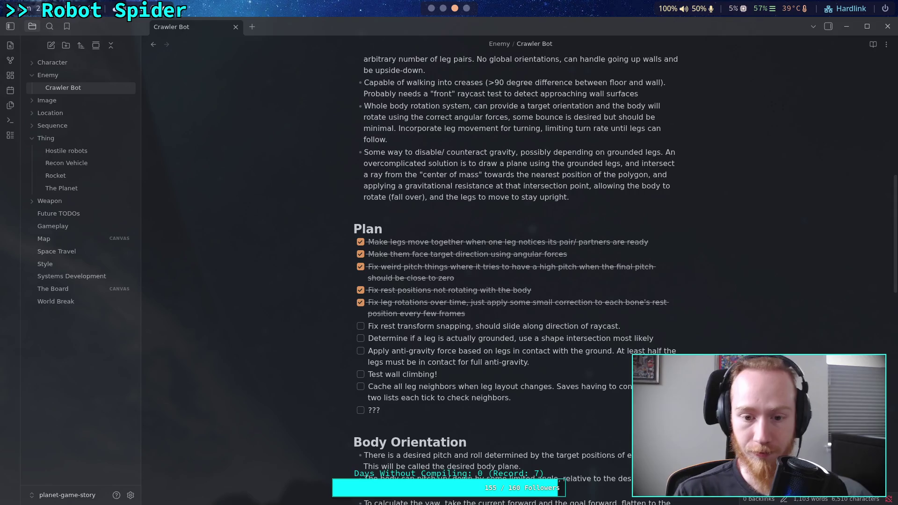
{"action": "left_click", "coordinate": [361, 327]}
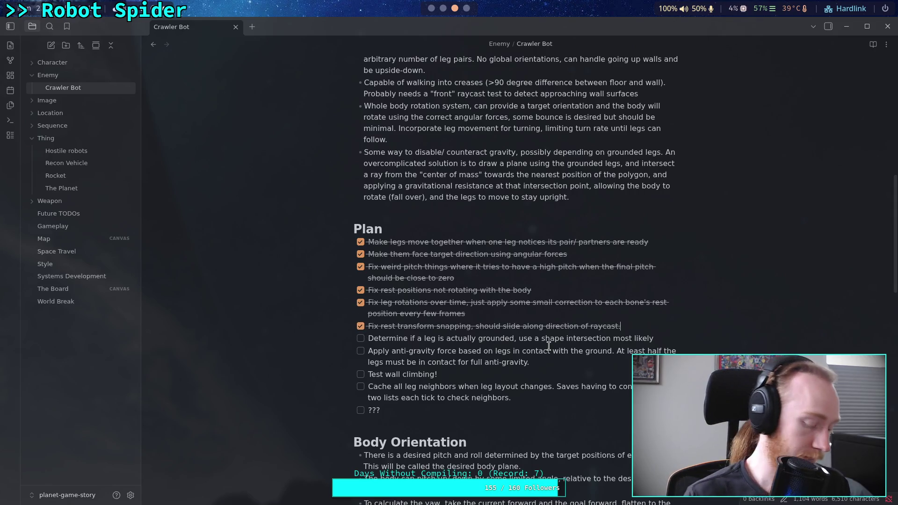
{"action": "key", "text": "super+2"}
{"action": "key", "text": "ctrl+s"}
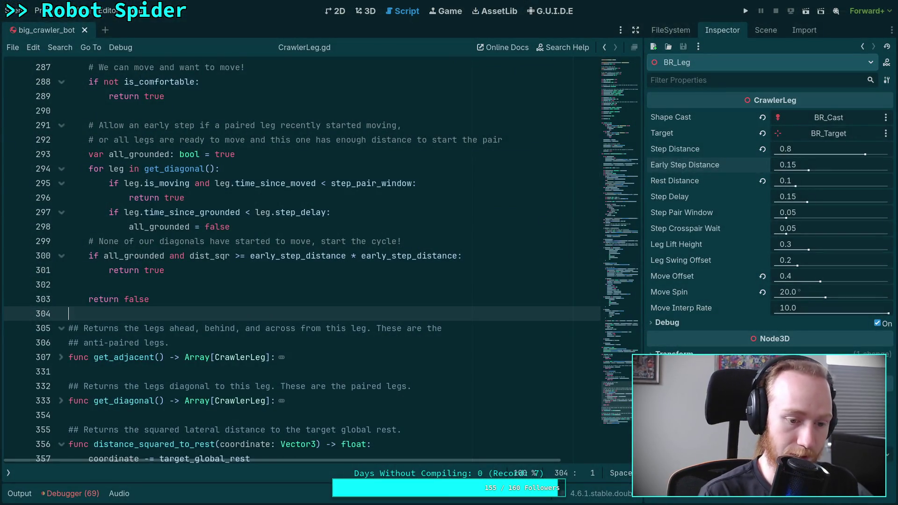
{"action": "key", "text": "super+1"}
Run git status, then git diff on the godot-game folder.
{"action": "type", "text": "git status"}
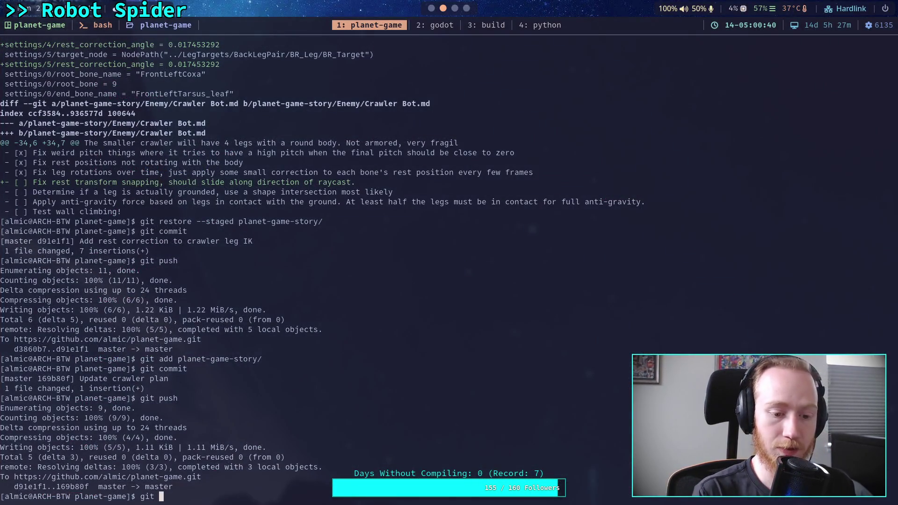
{"action": "key", "text": "Return"}
{"action": "type", "text": "git diff "}
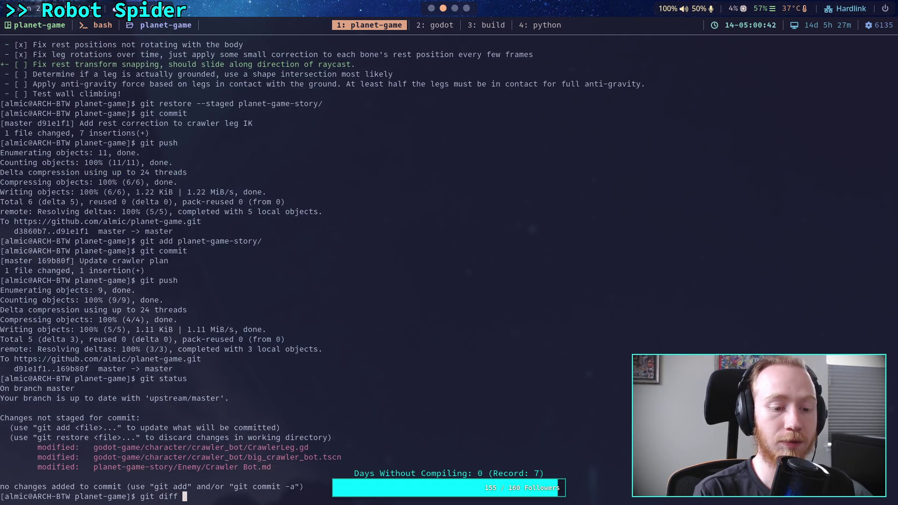
{"action": "type", "text": "go"}
{"action": "key", "text": "Tab"}
{"action": "key", "text": "Return"}
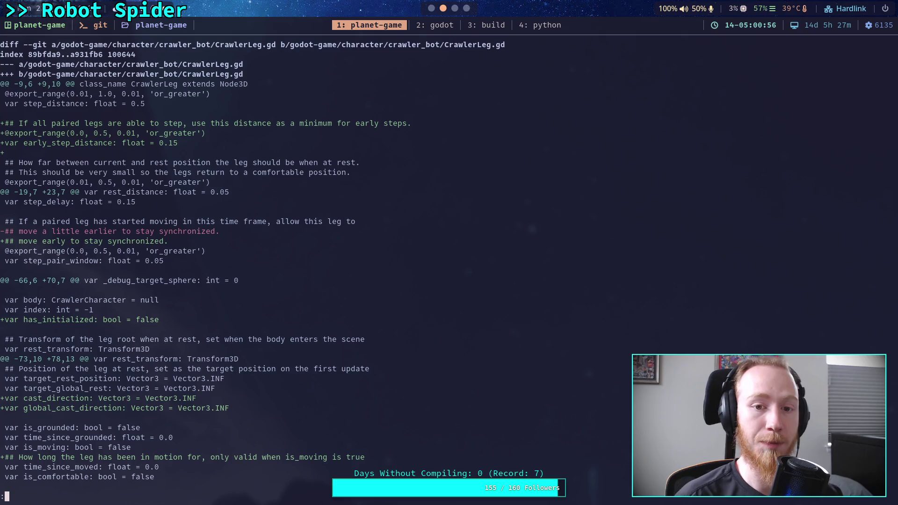
Page down through the can_step() hunks of the CrawlerLeg.gd diff.
{"action": "scroll", "coordinate": [252, 261], "scroll_direction": "down", "scroll_amount": 5}
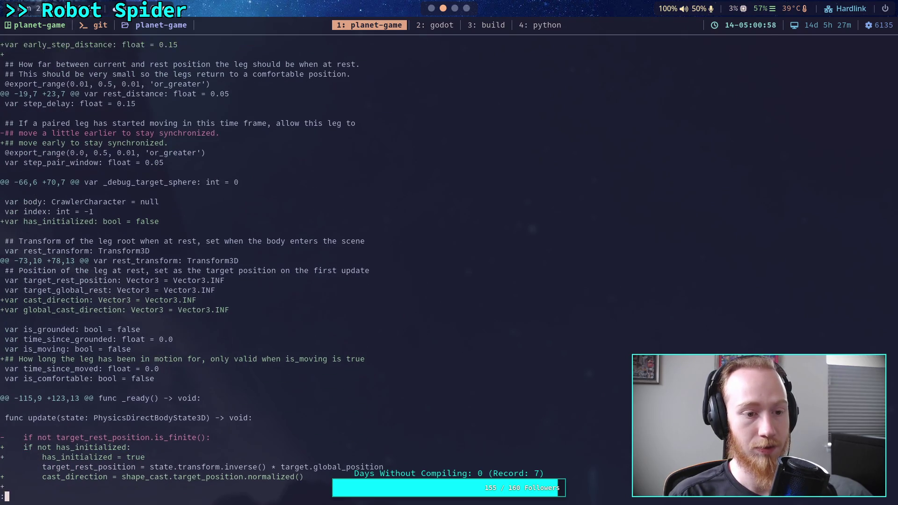
{"action": "scroll", "coordinate": [253, 261], "scroll_direction": "down", "scroll_amount": 4}
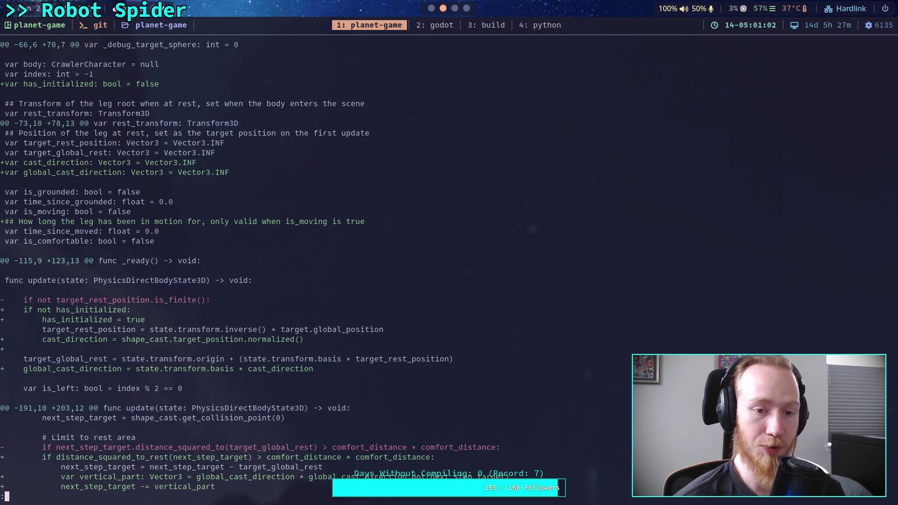
{"action": "scroll", "coordinate": [253, 261], "scroll_direction": "down", "scroll_amount": 3}
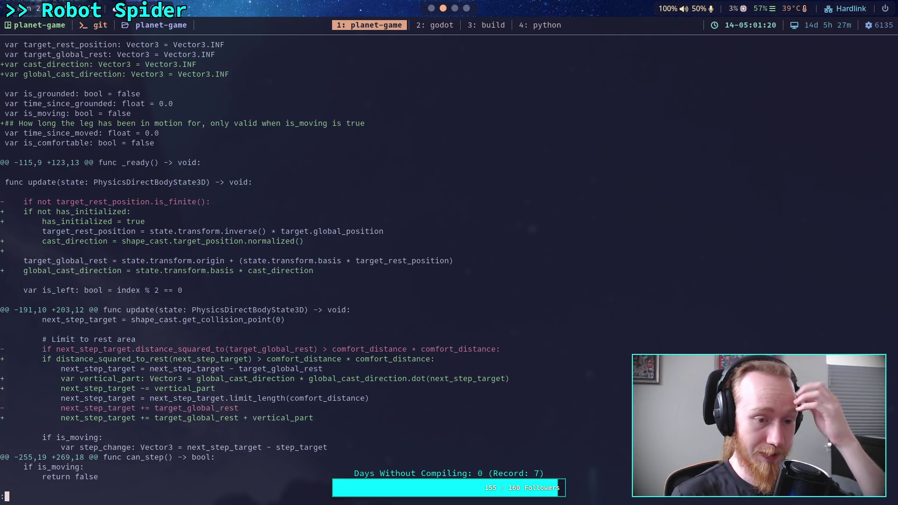
{"action": "key", "text": "j"}
{"action": "key", "text": "j"}
{"action": "key", "text": "j"}
{"action": "key", "text": "j"}
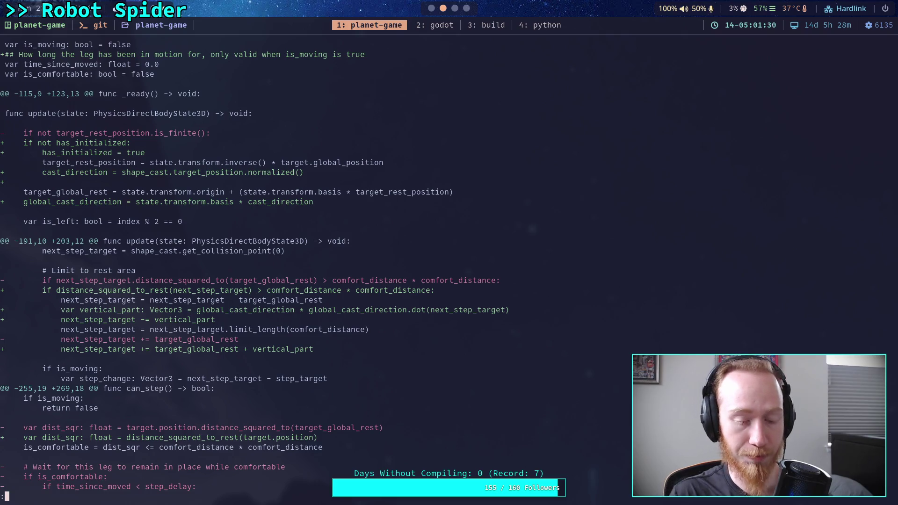
{"action": "key", "text": "j"}
{"action": "key", "text": "j"}
{"action": "key", "text": "j"}
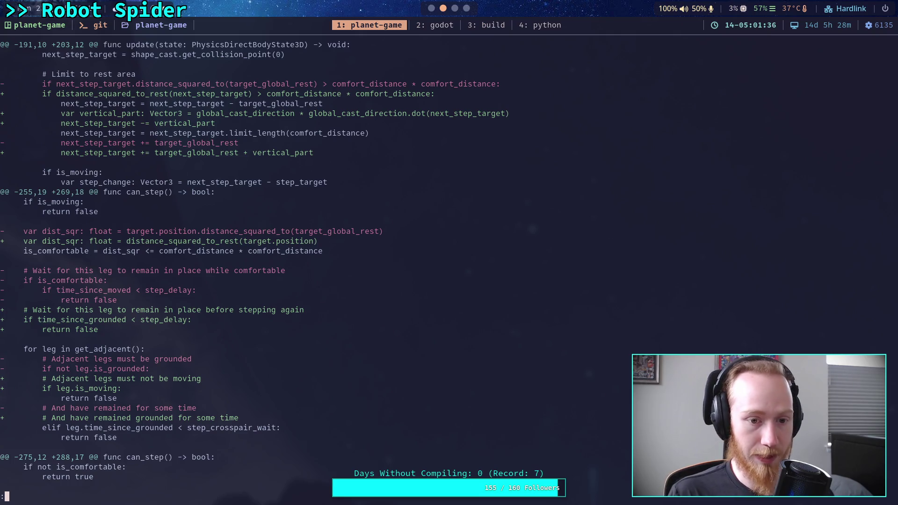
{"action": "key", "text": "j"}
{"action": "key", "text": "j"}
{"action": "key", "text": "j"}
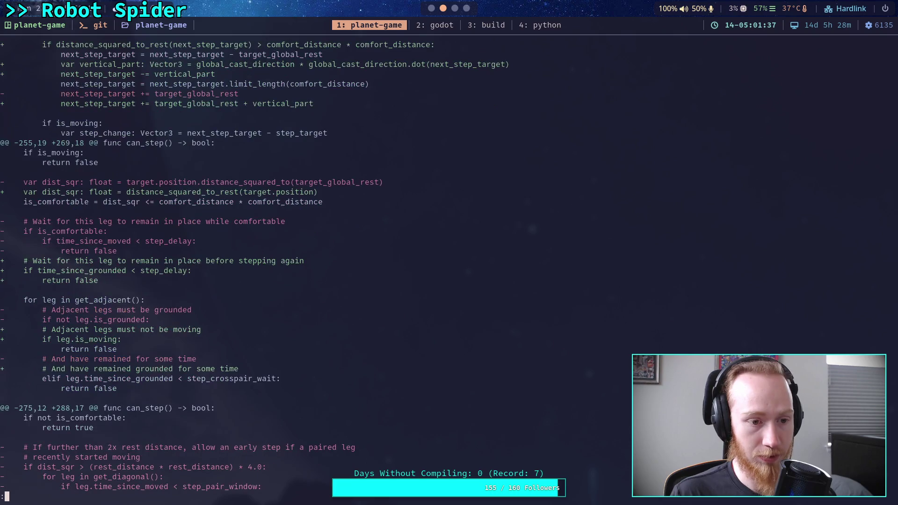
{"action": "key", "text": "j"}
{"action": "key", "text": "j"}
{"action": "key", "text": "j"}
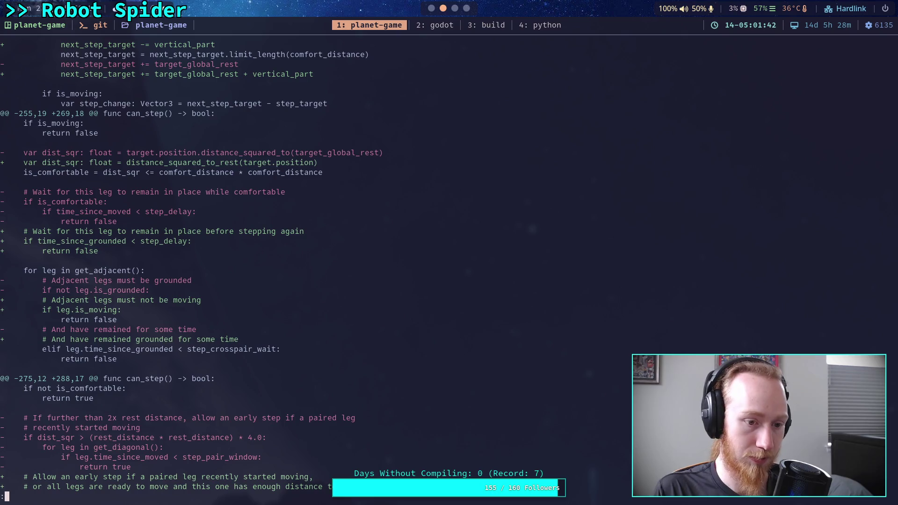
{"action": "key", "text": "j"}
{"action": "key", "text": "j"}
{"action": "key", "text": "j"}
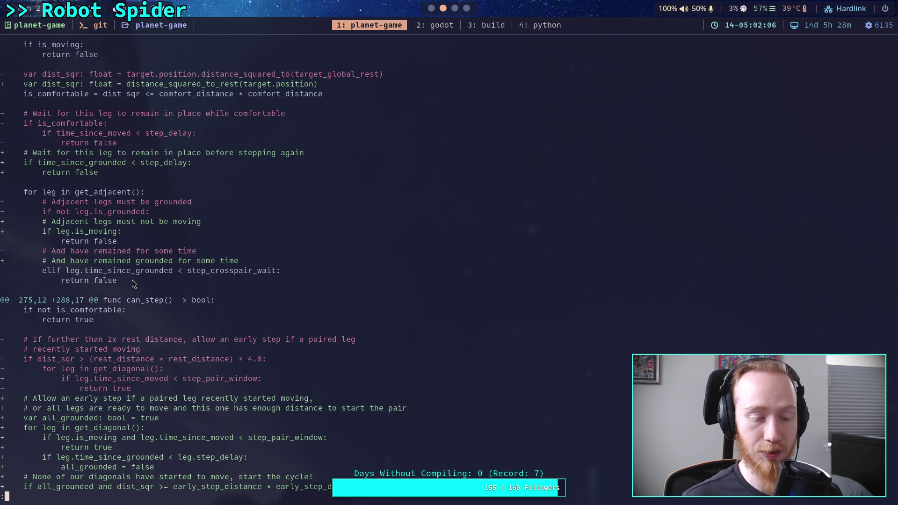
{"action": "scroll", "coordinate": [134, 284], "scroll_direction": "down", "scroll_amount": 5}
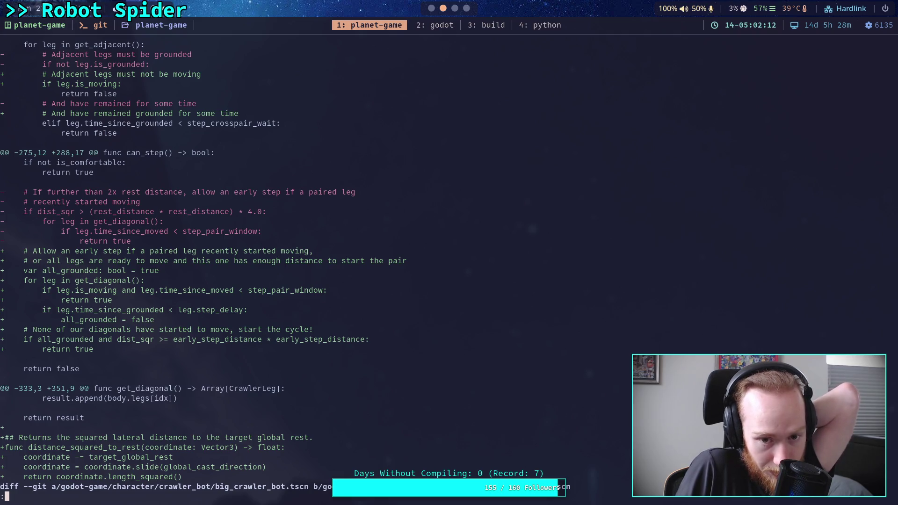
{"action": "key", "text": "Up"}
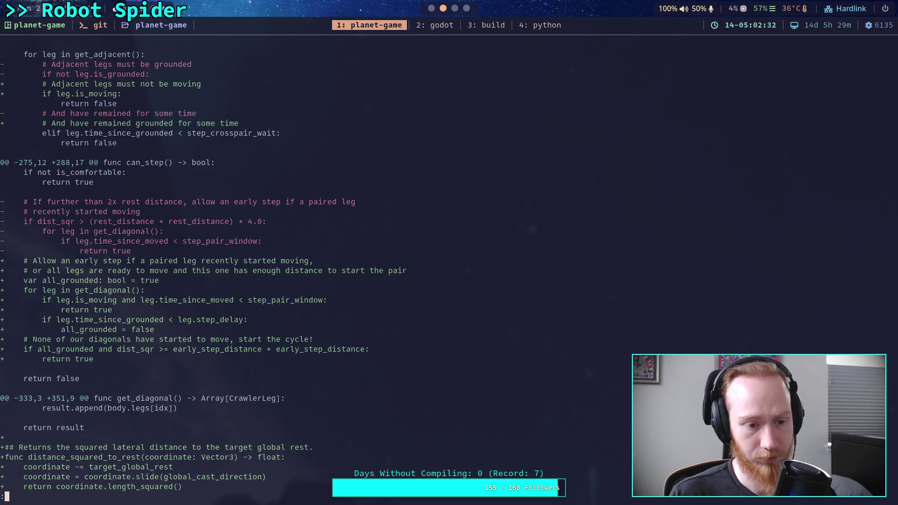
{"action": "scroll", "coordinate": [285, 266], "scroll_direction": "down", "scroll_amount": 6}
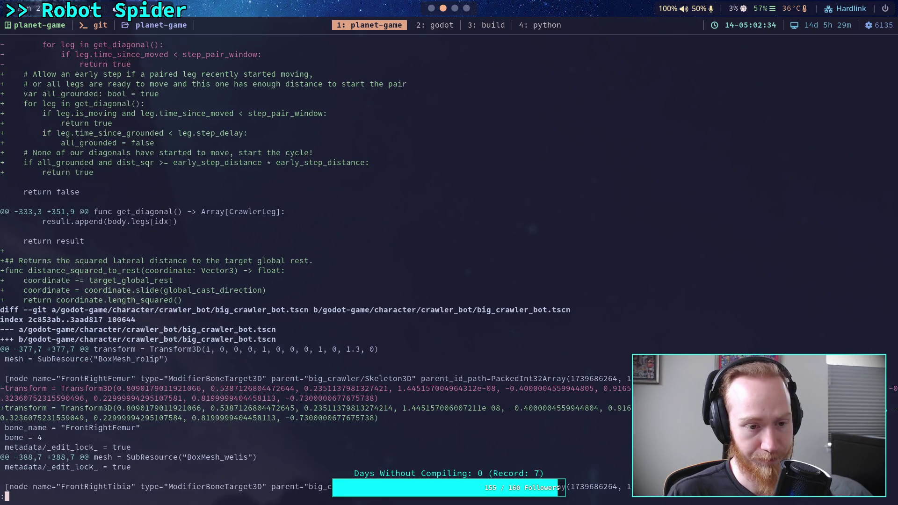
Skim the big_crawler_bot.tscn transform hunks, then view distance_squared_to_rest() at the end of CrawlerLeg.gd.
{"action": "scroll", "coordinate": [315, 266], "scroll_direction": "down", "scroll_amount": 2}
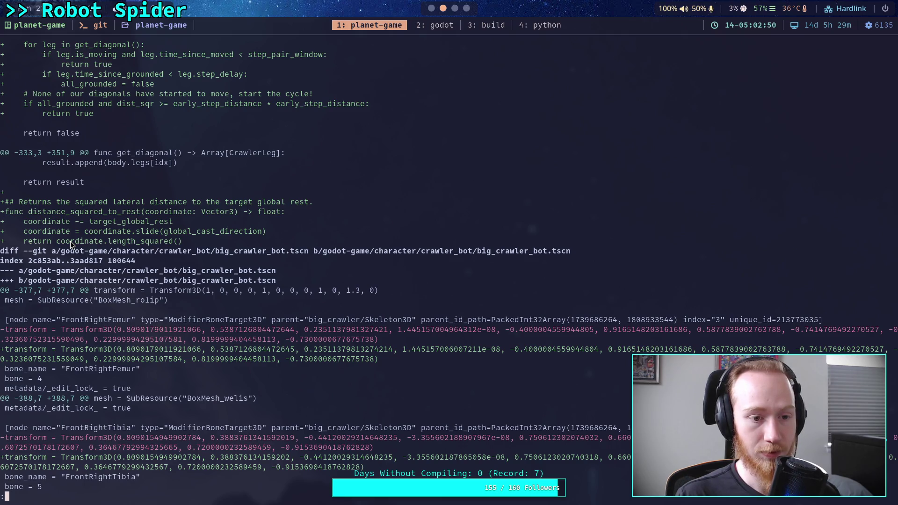
{"action": "key", "text": "super+2"}
{"action": "scroll", "coordinate": [162, 207], "scroll_direction": "down", "scroll_amount": 3}
{"action": "scroll", "coordinate": [162, 207], "scroll_direction": "up", "scroll_amount": 1}
Rewrite the return line as (coordinate - target_global_rest).slide(global_cast_direction).
{"action": "double_click", "coordinate": [125, 271]}
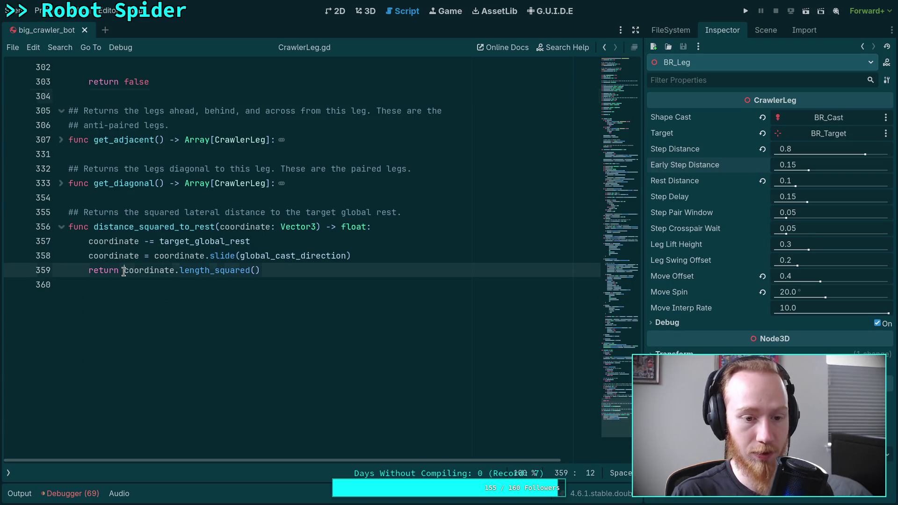
{"action": "type", "text": "(coordinate"}
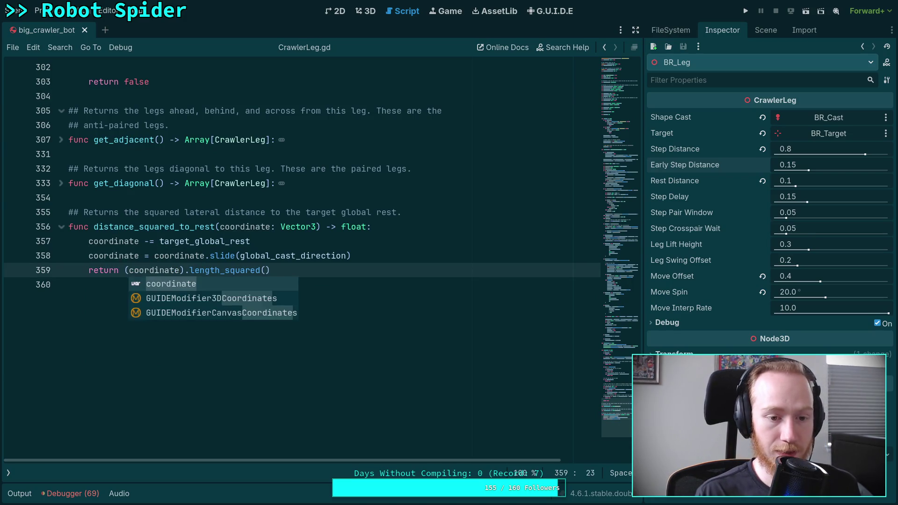
{"action": "type", "text": " - target"}
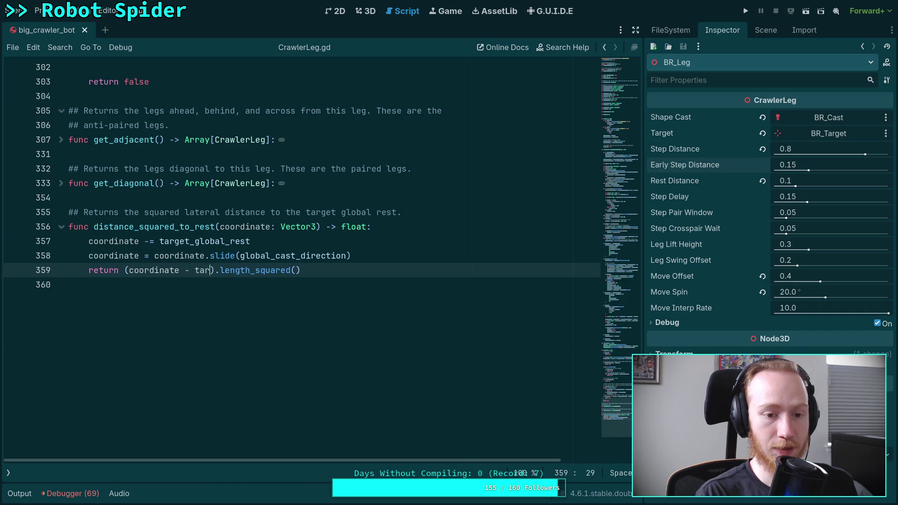
{"action": "type", "text": "_"}
{"action": "key", "text": "Return"}
{"action": "key", "text": "Right"}
{"action": "type", "text": ".slide(gl"}
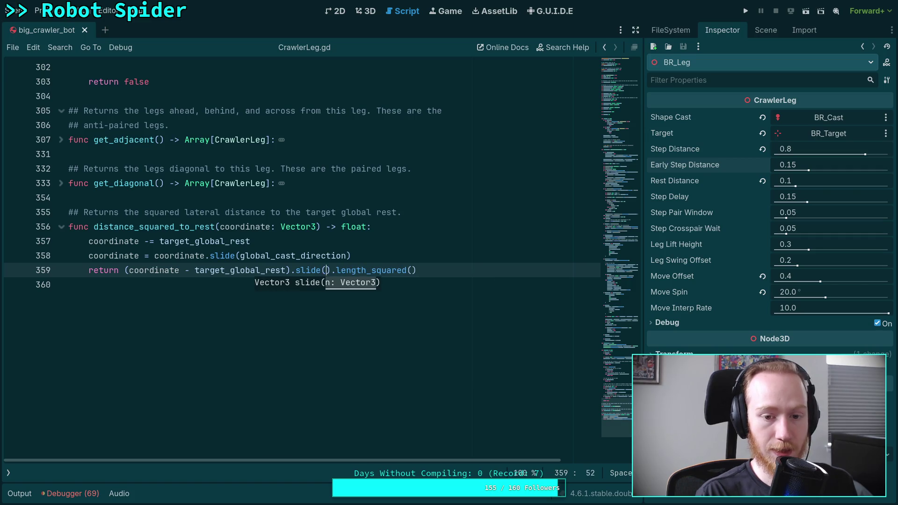
{"action": "key", "text": "Return"}
Delete the redundant lines 357–358 and save CrawlerLeg.gd.
{"action": "left_click_drag", "start_coordinate": [353, 256], "coordinate": [41, 243]}
{"action": "key", "text": "BackSpace"}
{"action": "key", "text": "BackSpace"}
{"action": "key", "text": "ctrl+s"}
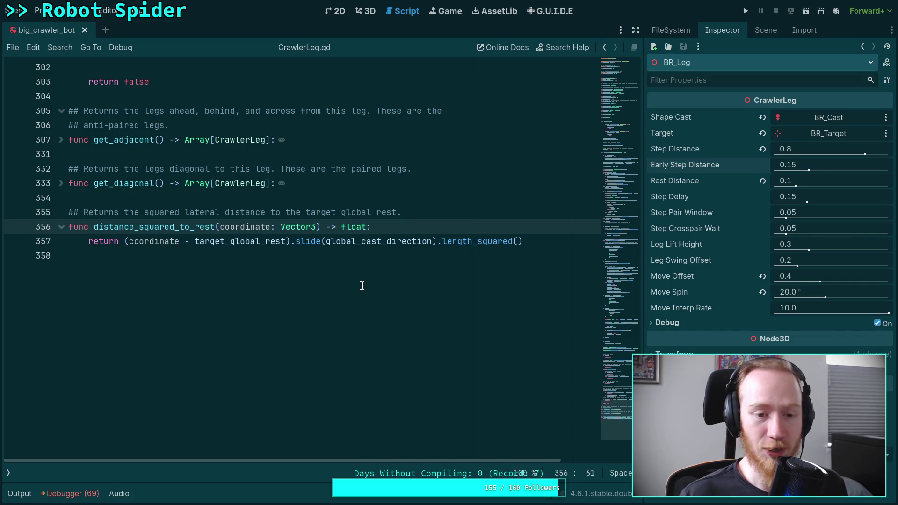
{"action": "scroll", "coordinate": [386, 267], "scroll_direction": "up", "scroll_amount": 1}
{"action": "left_click_drag", "start_coordinate": [518, 298], "coordinate": [118, 284]}
{"action": "left_click", "coordinate": [114, 284]}
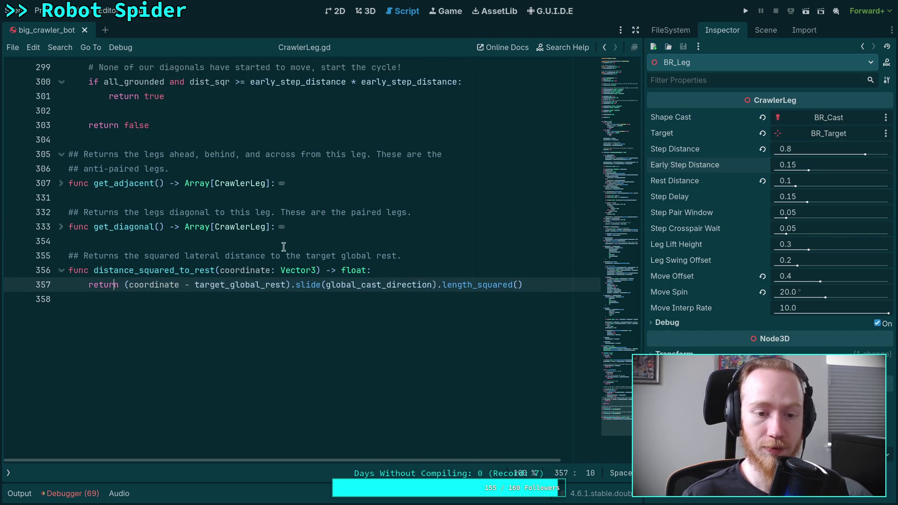
{"action": "key", "text": "super+1"}
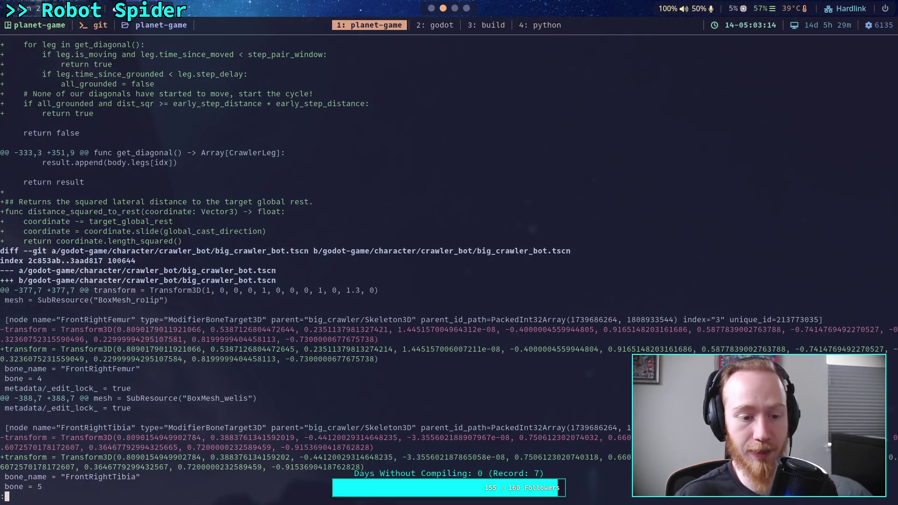
Compare the old and new transform values in the scene diff, then quit the pager.
{"action": "scroll", "coordinate": [448, 268], "scroll_direction": "down", "scroll_amount": 13}
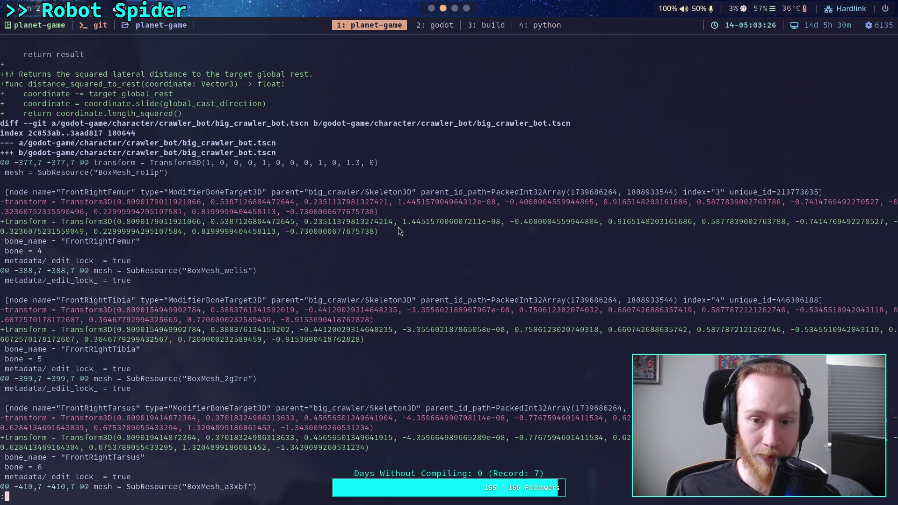
{"action": "left_click_drag", "start_coordinate": [397, 202], "coordinate": [496, 204]}
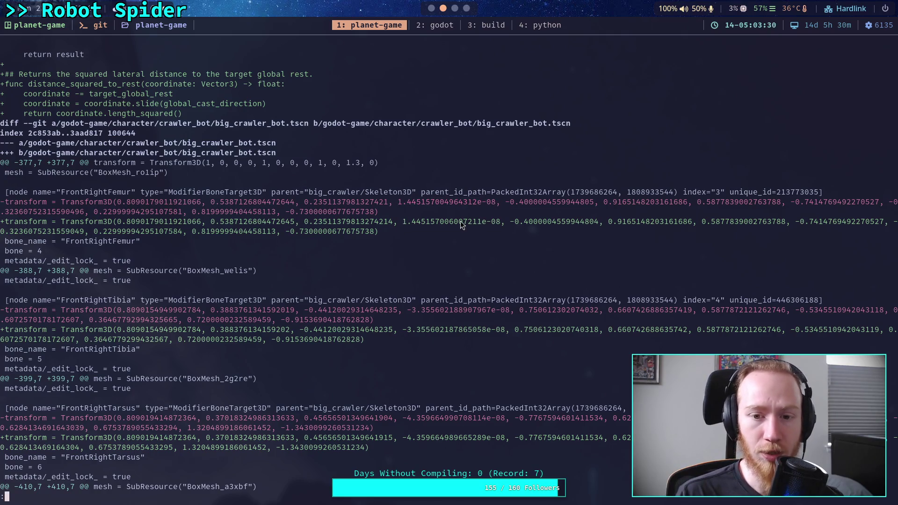
{"action": "left_click_drag", "start_coordinate": [451, 222], "coordinate": [481, 223]}
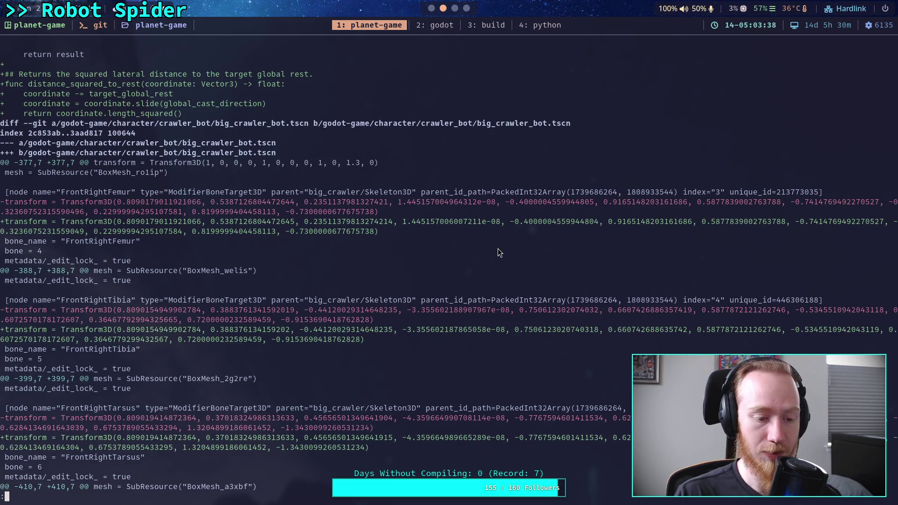
{"action": "scroll", "coordinate": [448, 266], "scroll_direction": "down", "scroll_amount": 20}
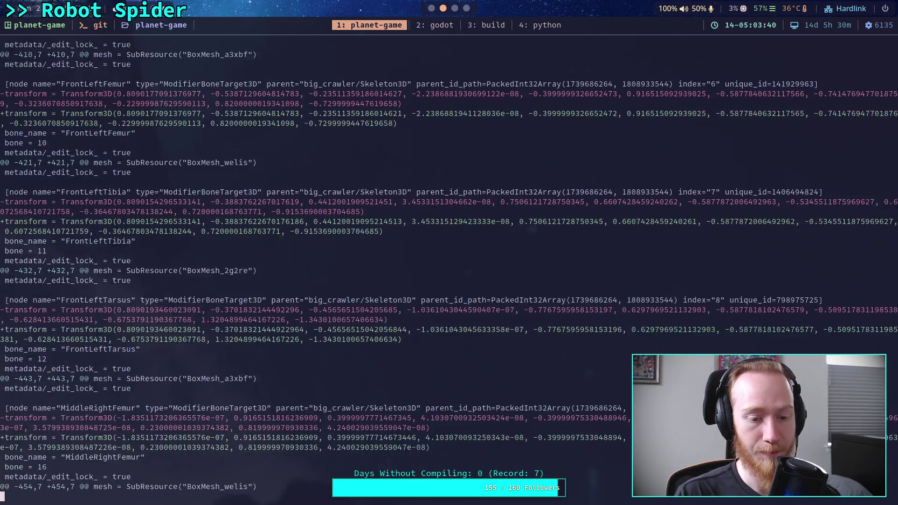
{"action": "scroll", "coordinate": [448, 265], "scroll_direction": "down", "scroll_amount": 20}
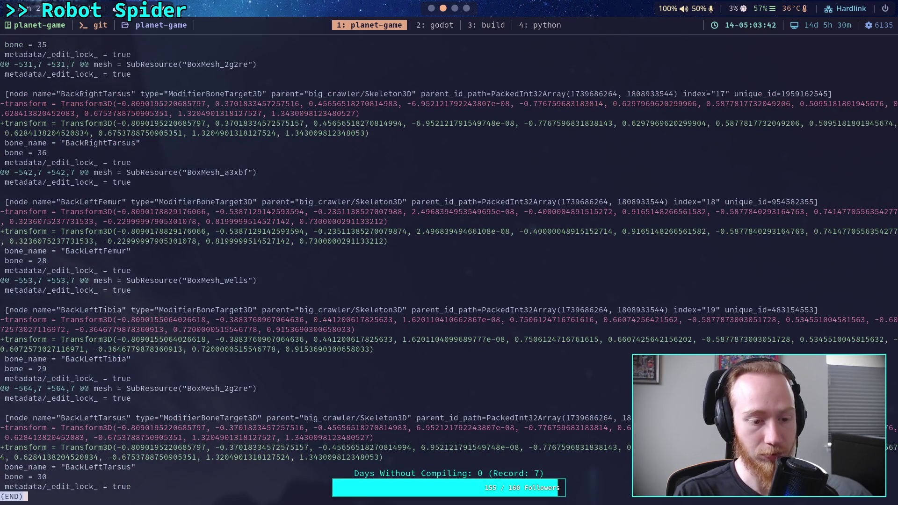
{"action": "scroll", "coordinate": [448, 266], "scroll_direction": "up", "scroll_amount": 20}
{"action": "key", "text": "space"}
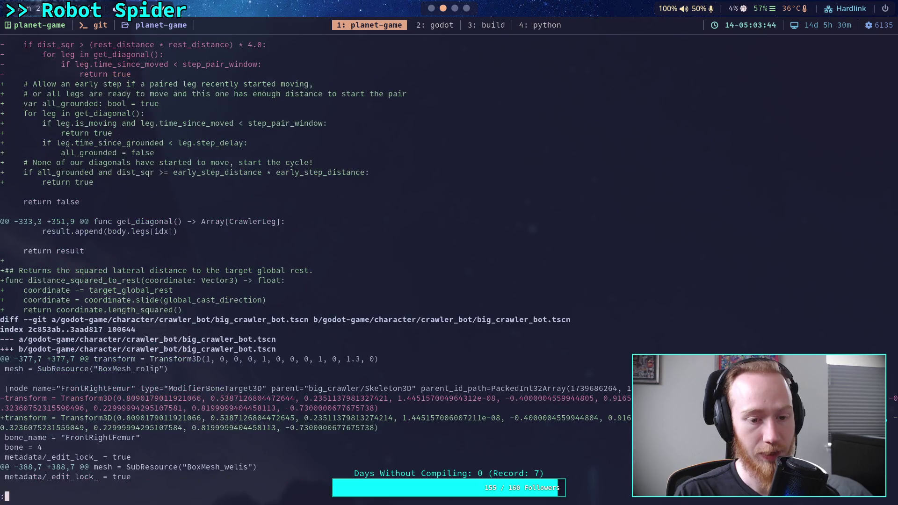
{"action": "key", "text": "q"}
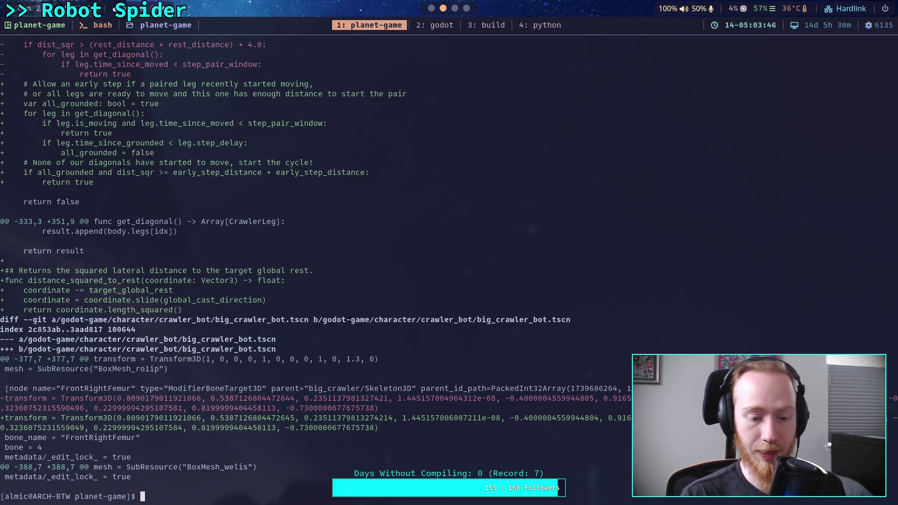
Rerun git diff, page to its end, and start typing 'git restore godot-game/cro'.
{"action": "key", "text": "Up"}
{"action": "key", "text": "Return"}
{"action": "key", "text": "space"}
{"action": "key", "text": "space"}
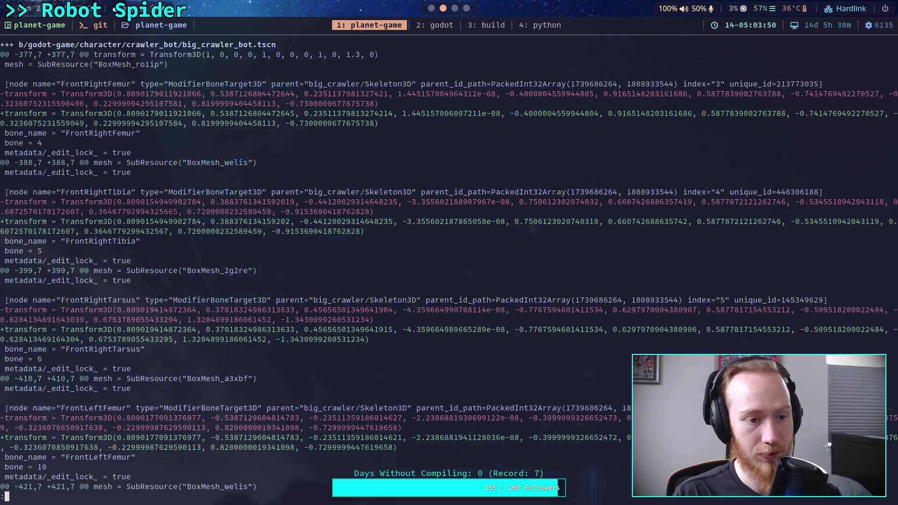
{"action": "key", "text": "space"}
{"action": "key", "text": "space"}
{"action": "key", "text": "space"}
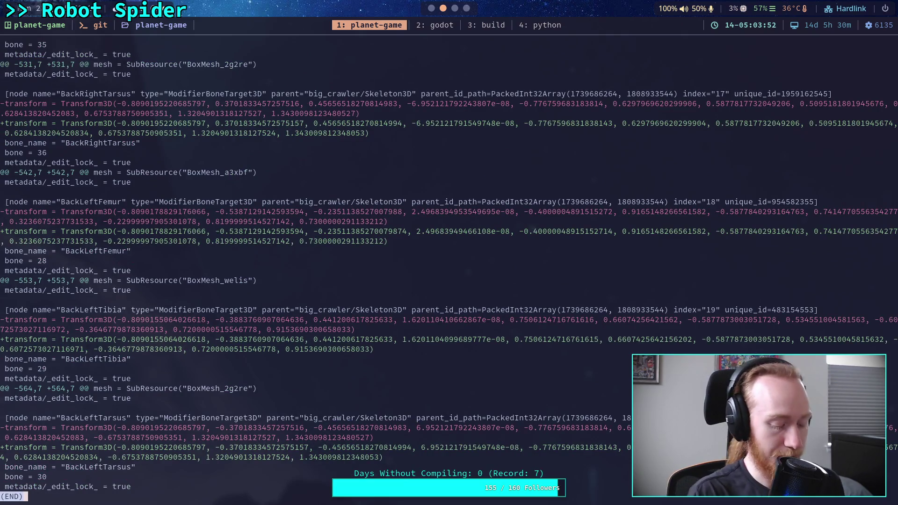
{"action": "type", "text": "qgit restore "}
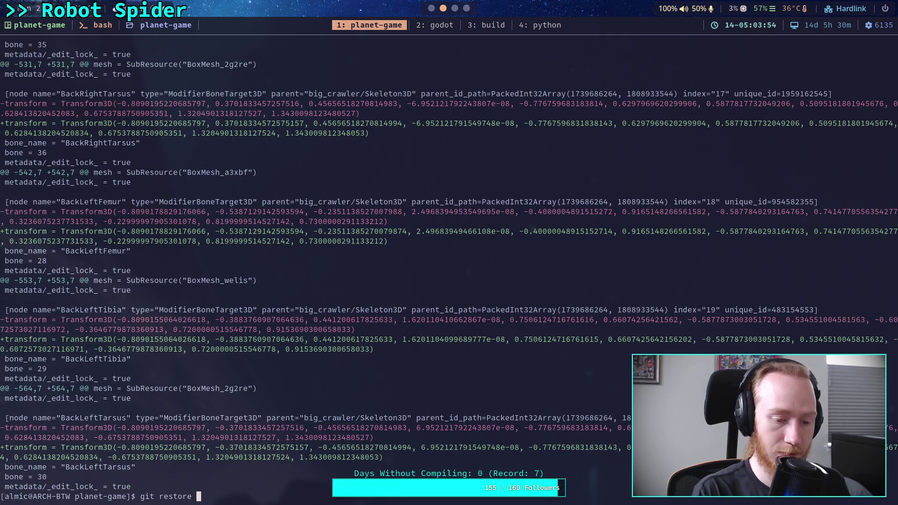
{"action": "type", "text": "godot-game/cro"}
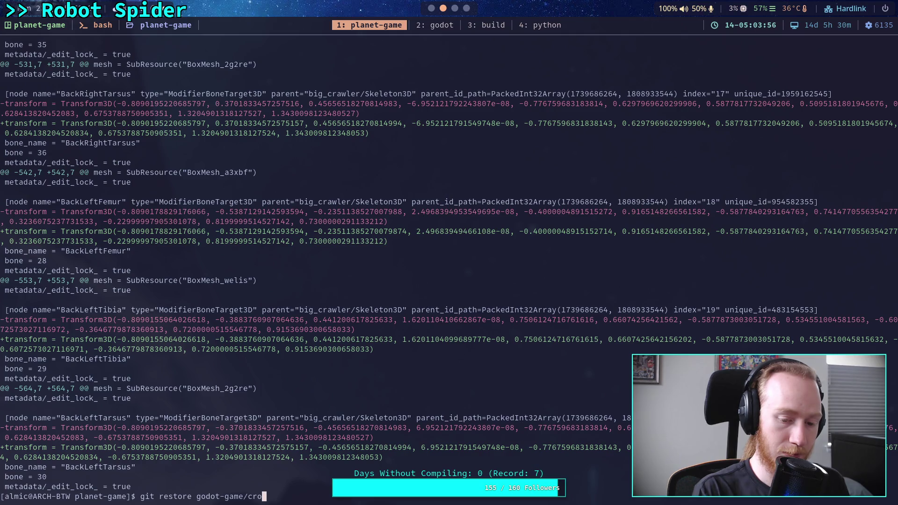
Run git status, then stage godot-game's character/crawler_bot/CrawlerLeg.gd with git add.
{"action": "key", "text": "BackSpace"}
{"action": "key", "text": "BackSpace"}
{"action": "key", "text": "BackSpace"}
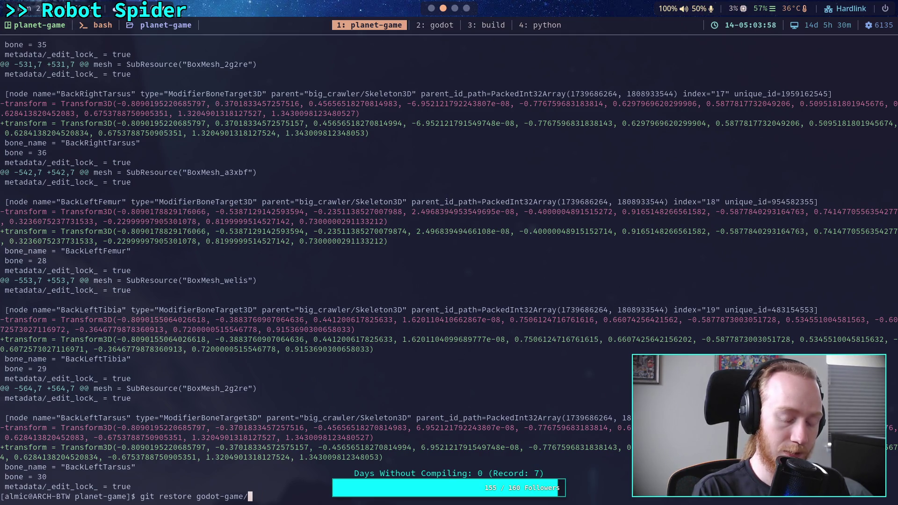
{"action": "type", "text": "status"}
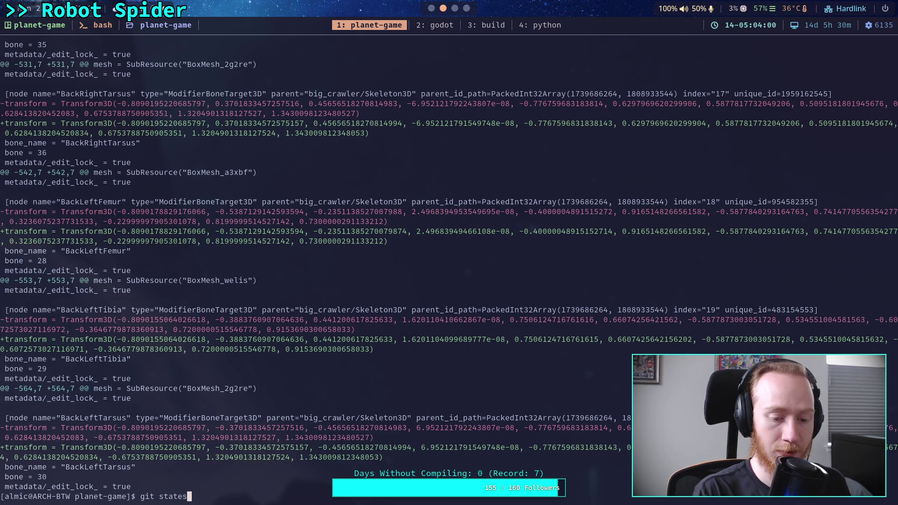
{"action": "key", "text": "Return"}
{"action": "type", "text": "git add god"}
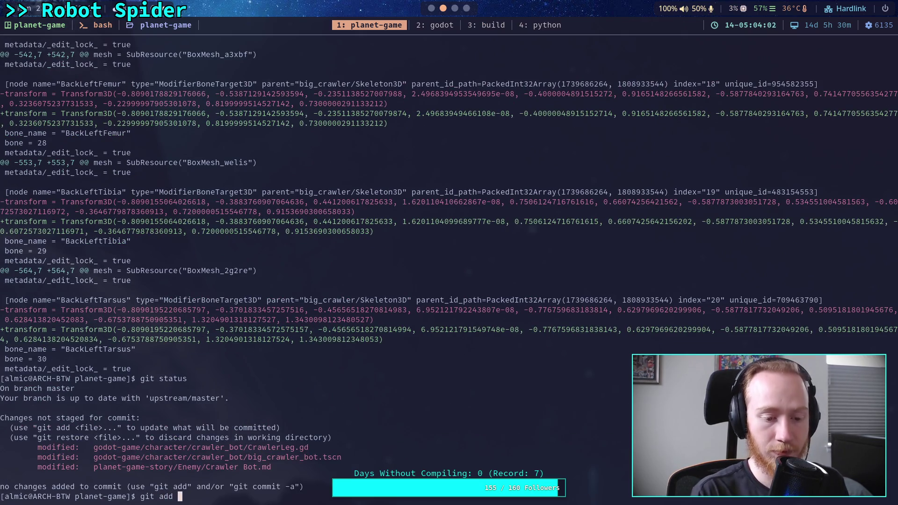
{"action": "key", "text": "Tab"}
{"action": "type", "text": "cho"}
{"action": "key", "text": "BackSpace"}
{"action": "type", "text": "a"}
{"action": "key", "text": "Tab"}
{"action": "type", "text": "cr"}
{"action": "key", "text": "Tab"}
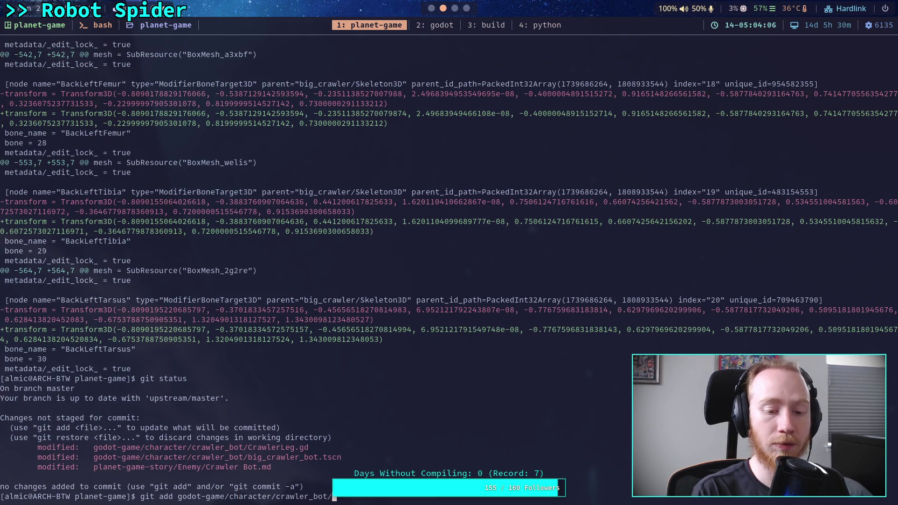
{"action": "type", "text": "C"}
{"action": "key", "text": "Tab"}
{"action": "type", "text": "L"}
{"action": "key", "text": "Tab"}
{"action": "key", "text": "Return"}
Discard the changes to big_crawler_bot.tscn with git restore.
{"action": "type", "text": "git res"}
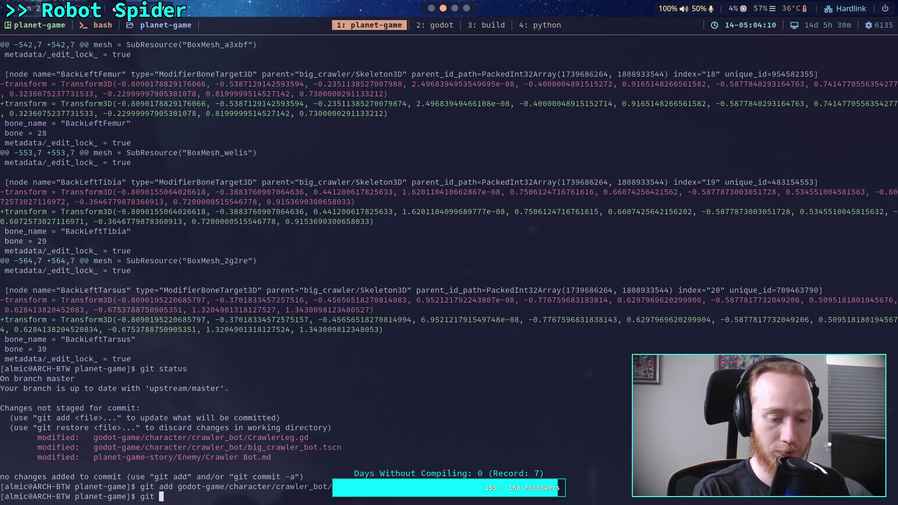
{"action": "type", "text": "tore "}
{"action": "type", "text": "g"}
{"action": "key", "text": "Tab"}
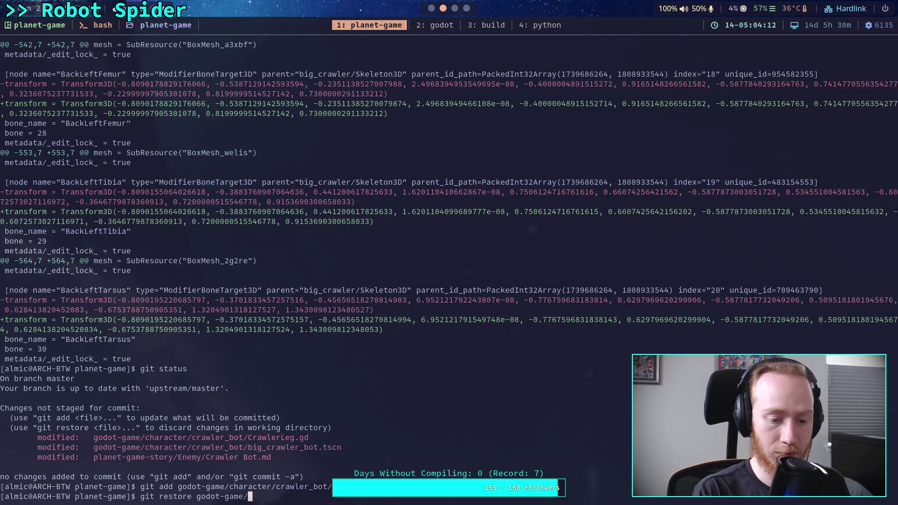
{"action": "type", "text": "ch"}
{"action": "key", "text": "Tab"}
{"action": "type", "text": "cr"}
{"action": "key", "text": "Tab"}
{"action": "type", "text": "bi"}
{"action": "key", "text": "Tab"}
{"action": "type", "text": "_"}
{"action": "key", "text": "Tab"}
{"action": "key", "text": "Return"}
Check the remaining diff, stage the planet-game-story folder, and confirm with git status.
{"action": "type", "text": "git diff"}
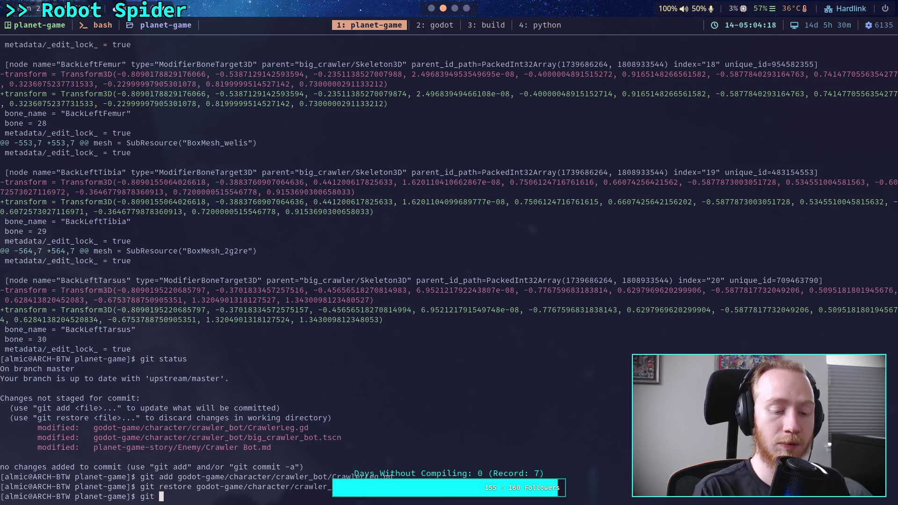
{"action": "key", "text": "Return"}
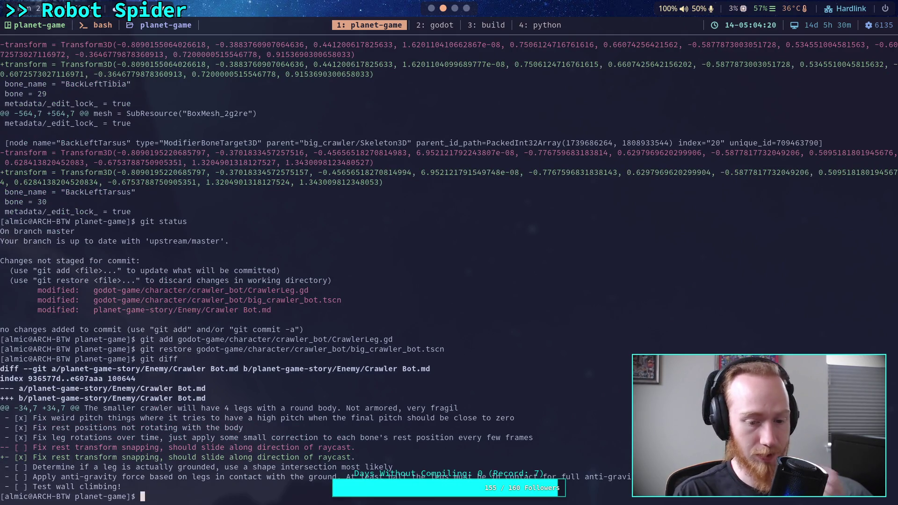
{"action": "type", "text": "git add pla"}
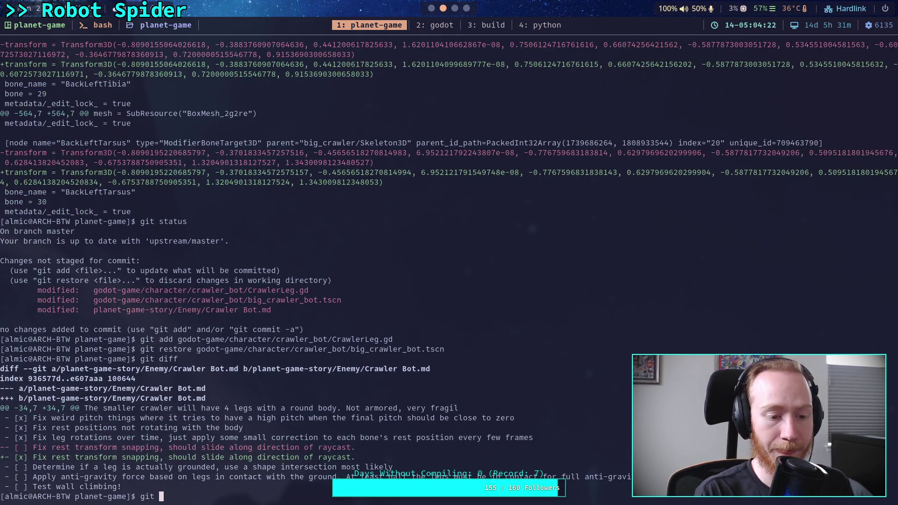
{"action": "key", "text": "Tab"}
{"action": "key", "text": "Return"}
{"action": "type", "text": "git statu"}
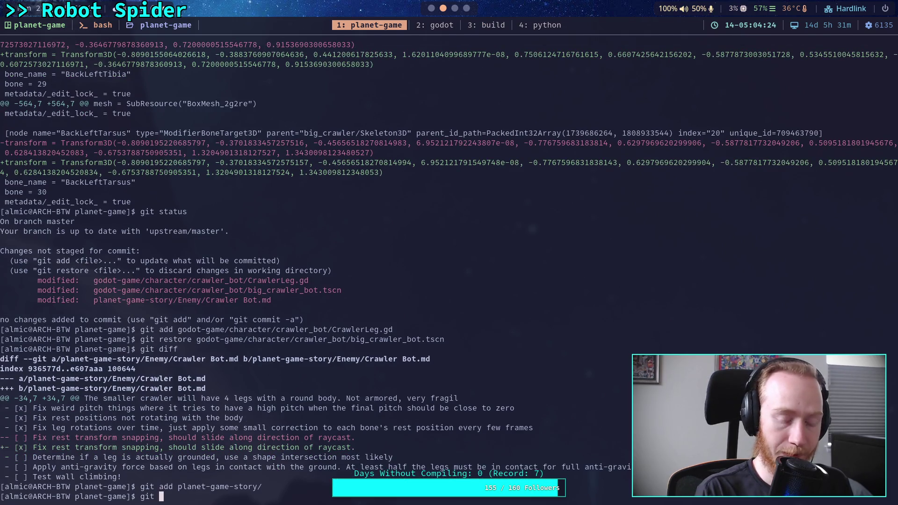
{"action": "type", "text": "s"}
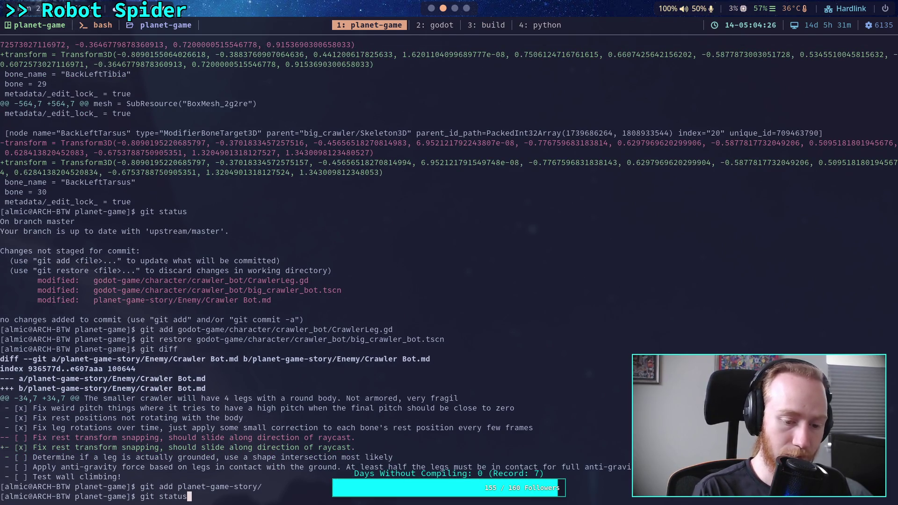
{"action": "key", "text": "Return"}
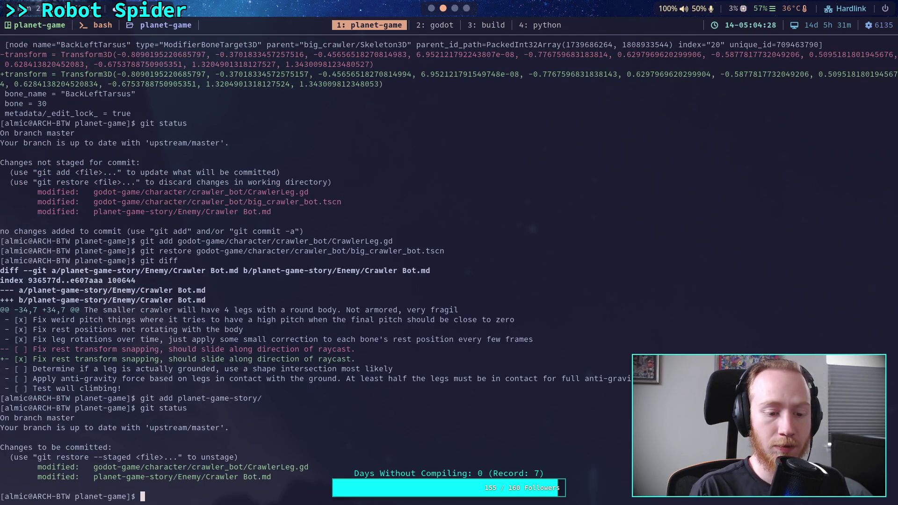
Review the staged changes with git diff --staged, then start git commit.
{"action": "type", "text": "git diff --staged"}
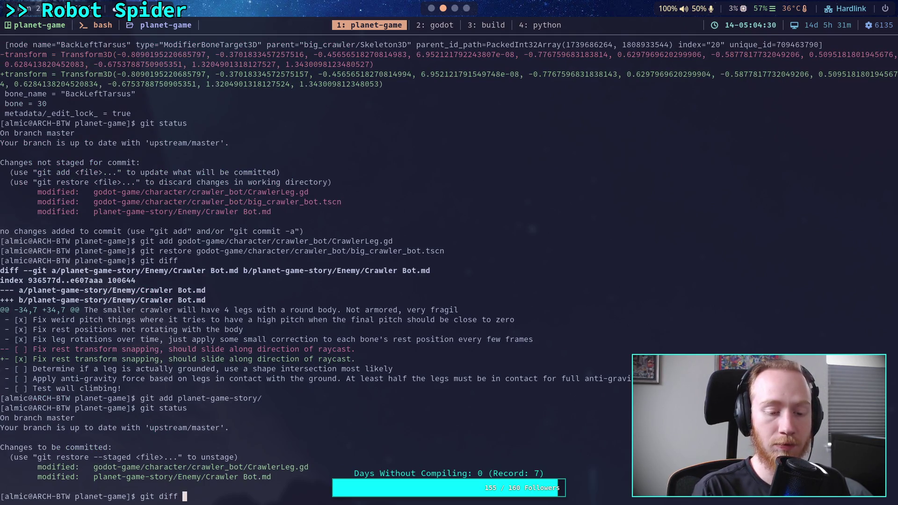
{"action": "key", "text": "Return"}
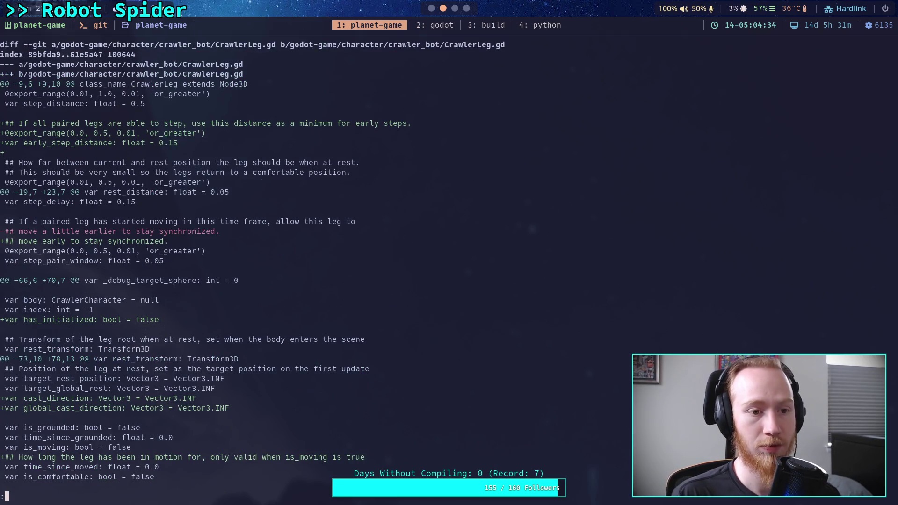
{"action": "key", "text": "space"}
{"action": "key", "text": "space"}
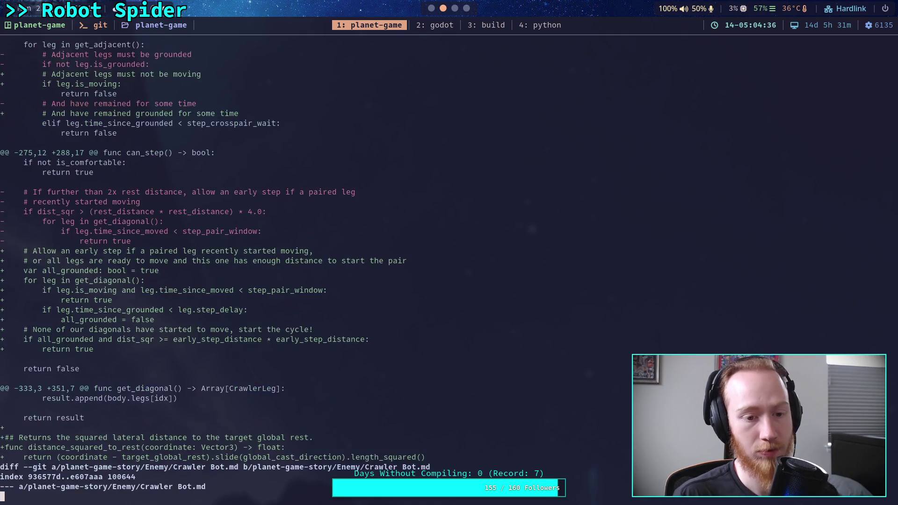
{"action": "key", "text": "space"}
{"action": "type", "text": "qgit commit"}
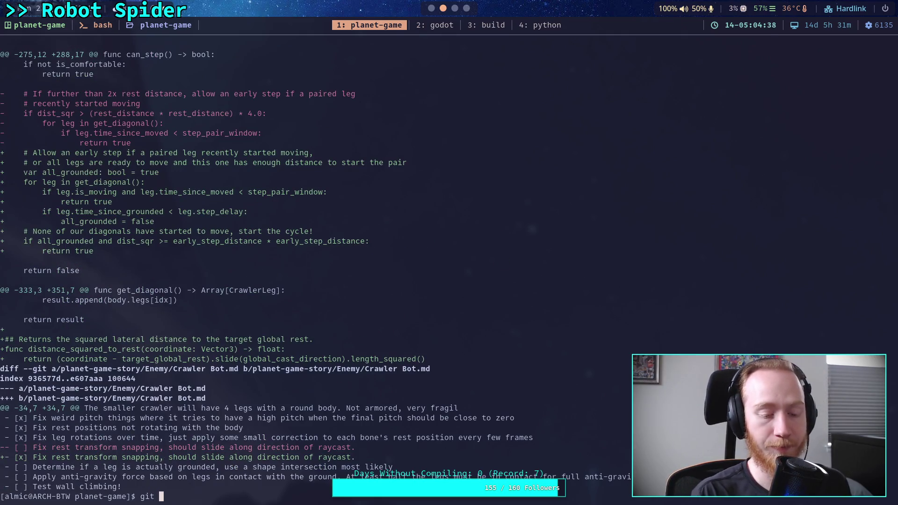
{"action": "key", "text": "Return"}
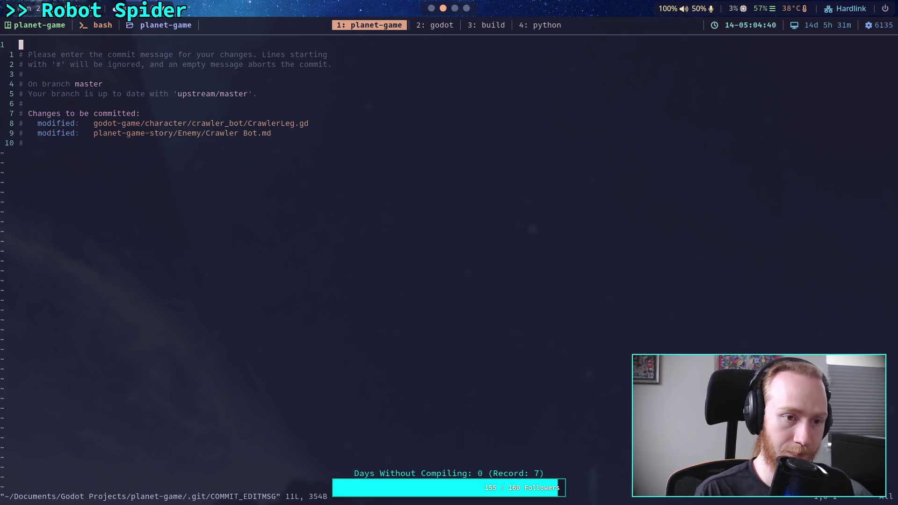
Type the commit summary 'Fix vertical leg targets, improve leg synch' in Vim insert mode.
{"action": "type", "text": "iFix "}
{"action": "type", "text": "vertical "}
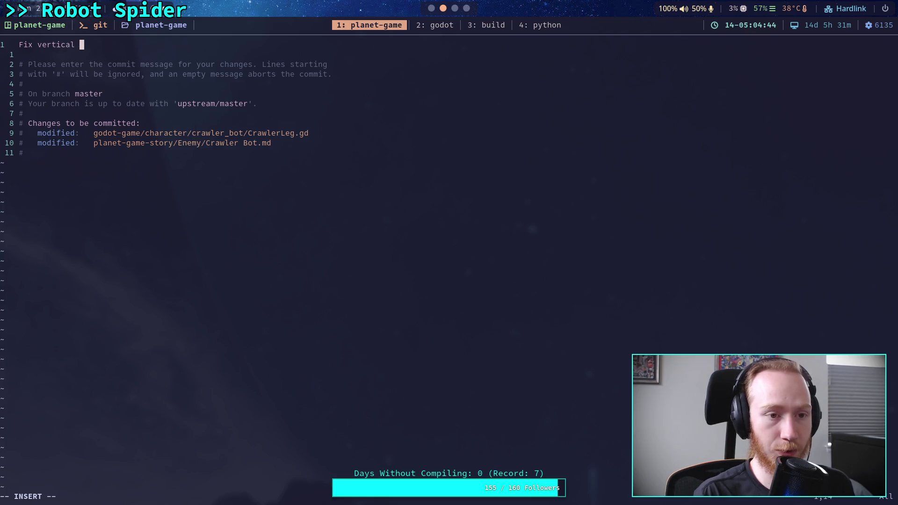
{"action": "type", "text": "le"}
{"action": "key", "text": "BackSpace"}
{"action": "key", "text": "BackSpace"}
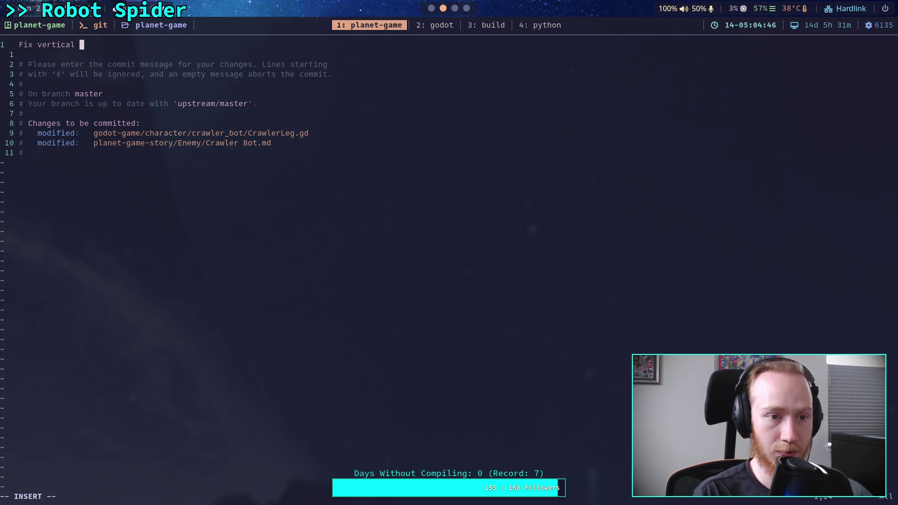
{"action": "type", "text": "lge"}
{"action": "key", "text": "BackSpace"}
{"action": "key", "text": "BackSpace"}
{"action": "type", "text": "eg targe"}
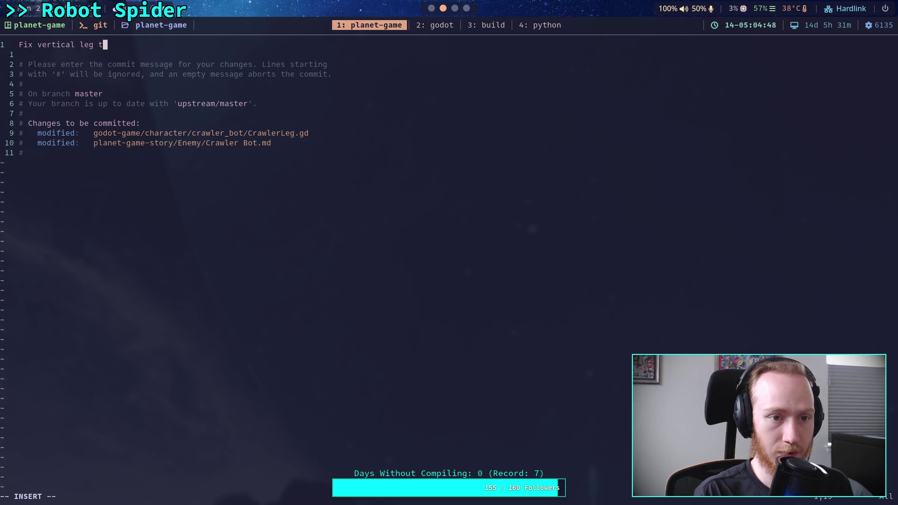
{"action": "type", "text": "ts and leg sp"}
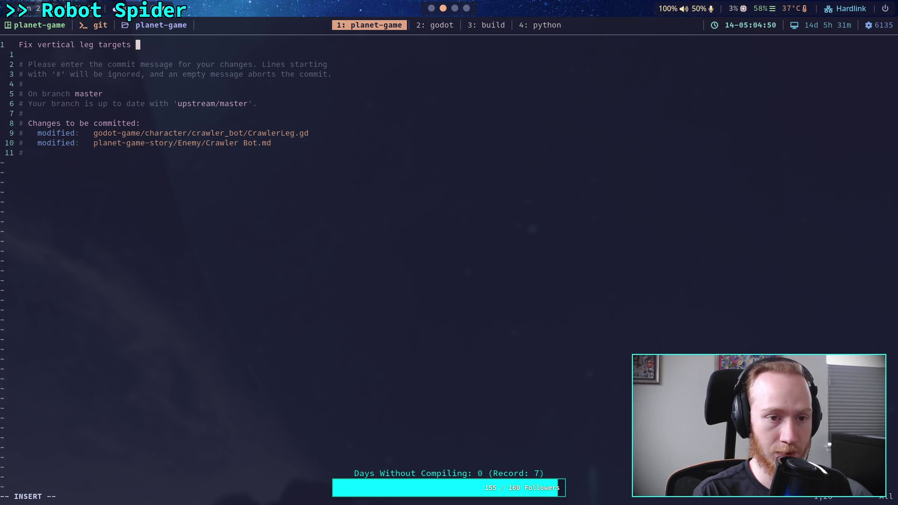
{"action": "key", "text": "BackSpace"}
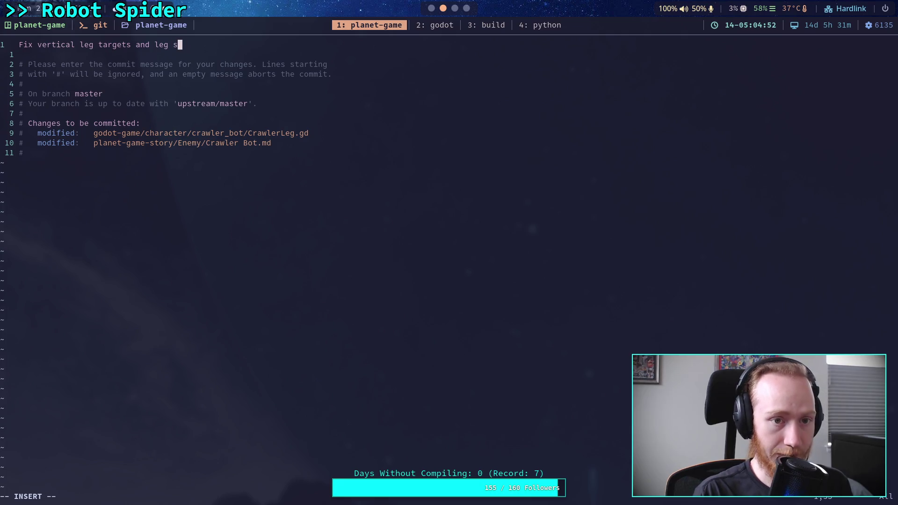
{"action": "type", "text": "ynch"}
{"action": "key", "text": "BackSpace"}
{"action": "key", "text": "BackSpace"}
{"action": "key", "text": "BackSpace"}
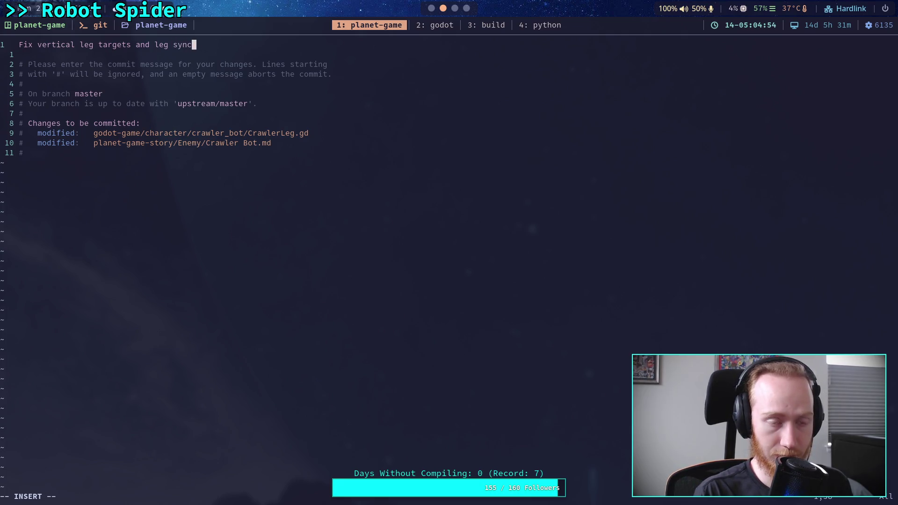
{"action": "type", "text": ", improve leg sp"}
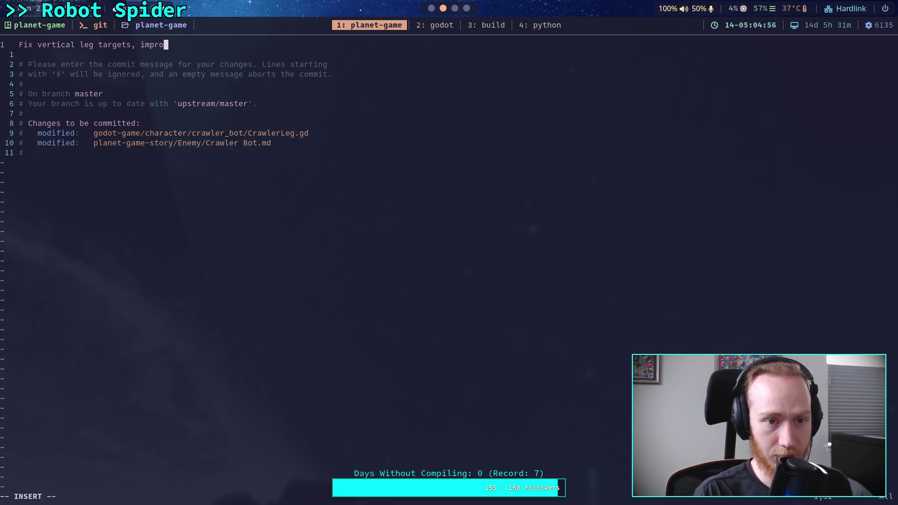
{"action": "key", "text": "BackSpace"}
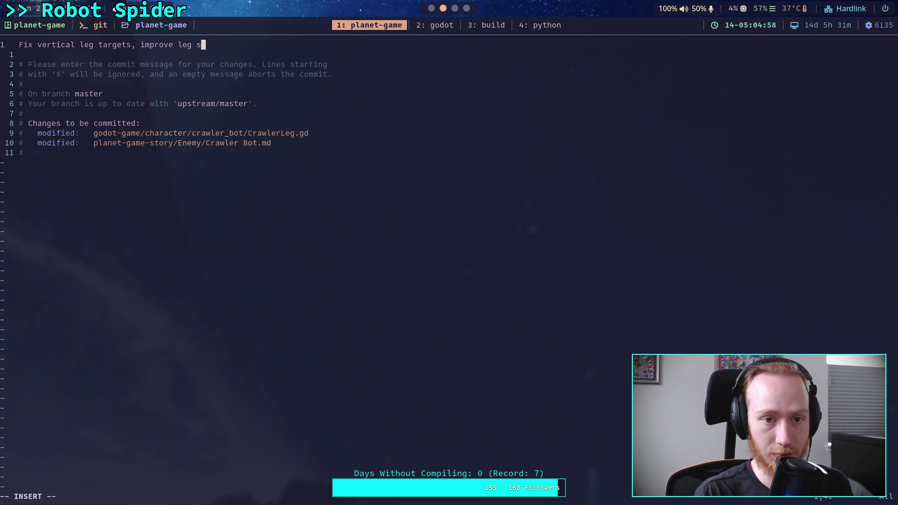
{"action": "type", "text": "ync"}
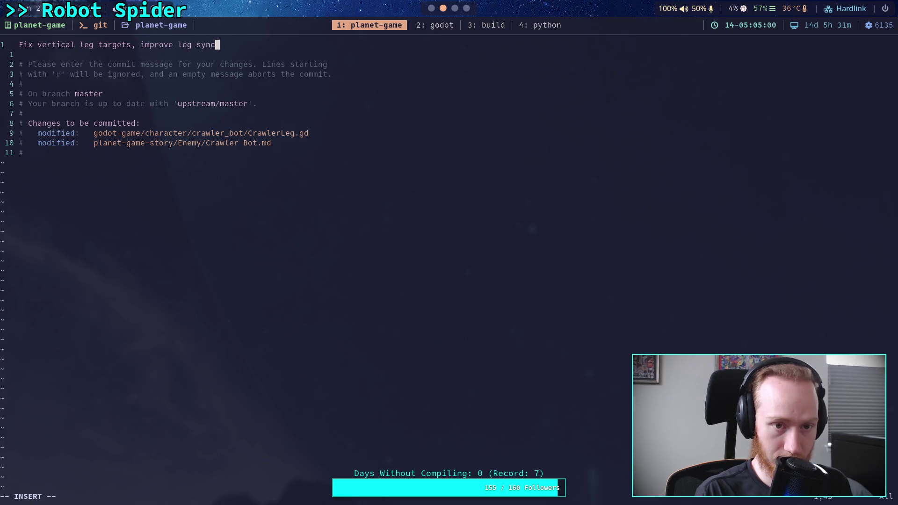
{"action": "type", "text": "hroniza"}
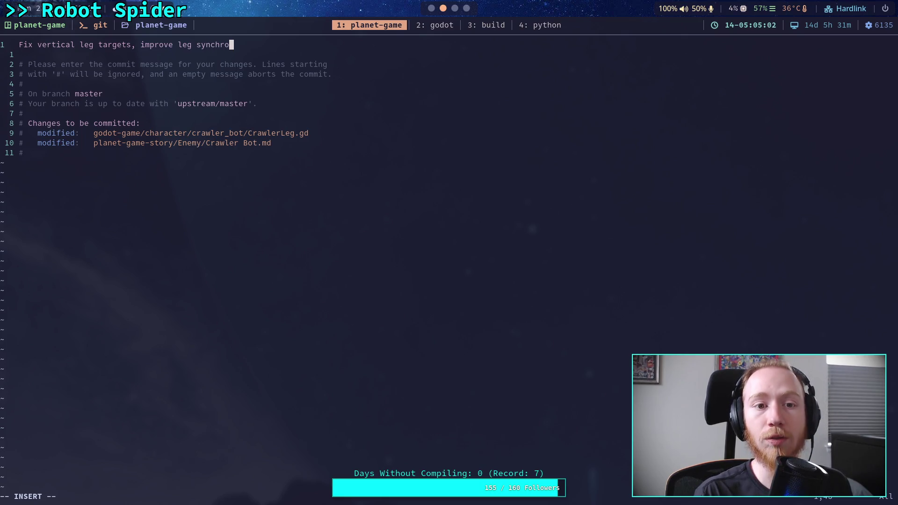
{"action": "type", "text": "tion"}
{"action": "key", "text": "BackSpace"}
{"action": "key", "text": "BackSpace"}
{"action": "key", "text": "BackSpace"}
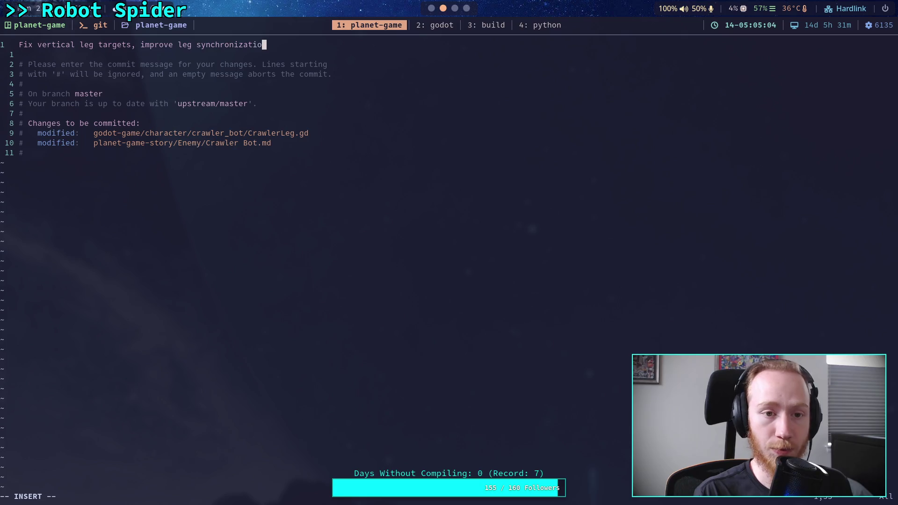
Add a bullet about the helper comparing lateral distances to the rest position for leg targets.
{"action": "key", "text": "Return"}
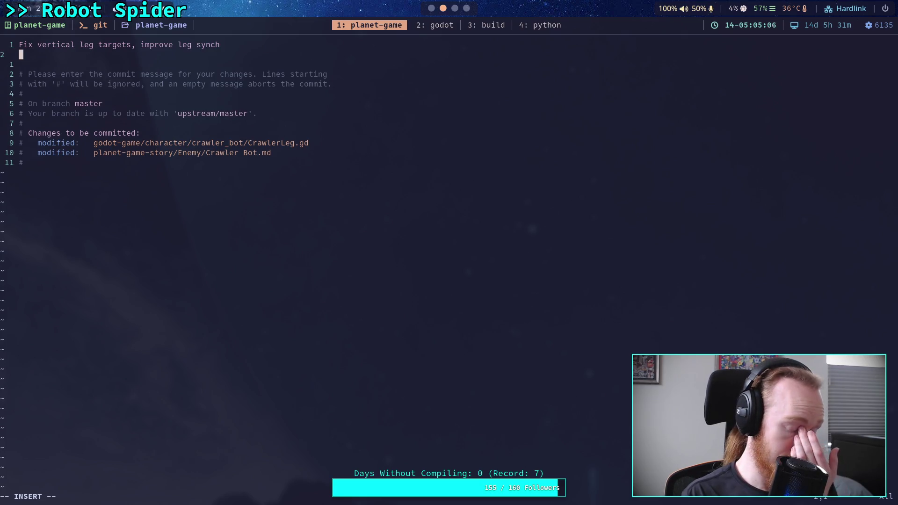
{"action": "key", "text": "Return"}
{"action": "type", "text": "- "}
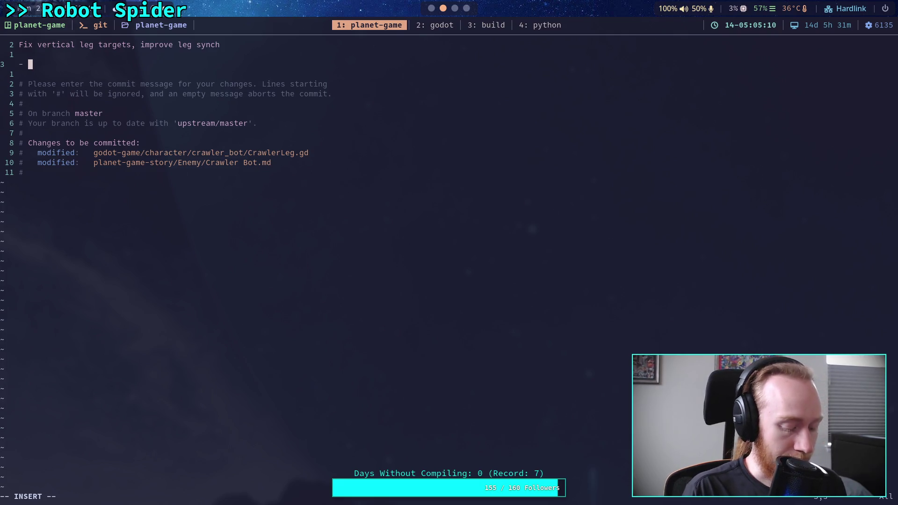
{"action": "type", "text": "Allow"}
{"action": "key", "text": "BackSpace"}
{"action": "key", "text": "BackSpace"}
{"action": "key", "text": "BackSpace"}
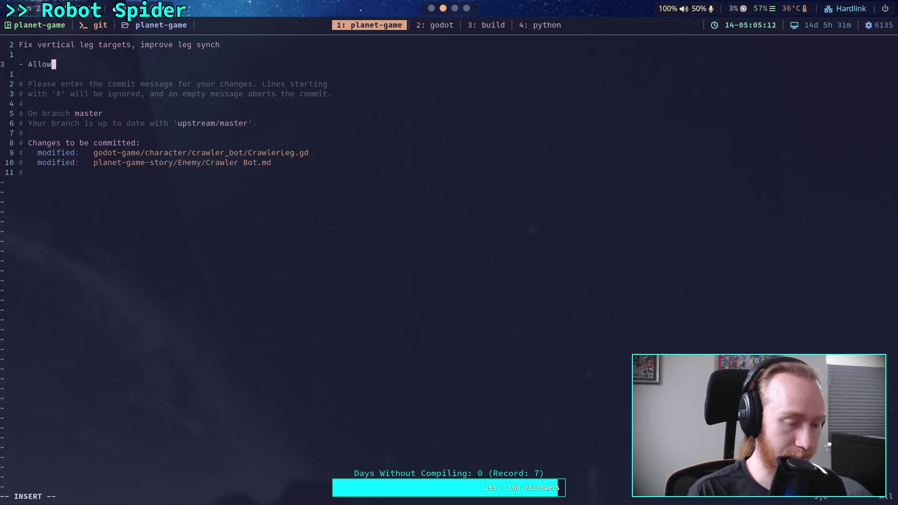
{"action": "type", "text": "dded helper method"}
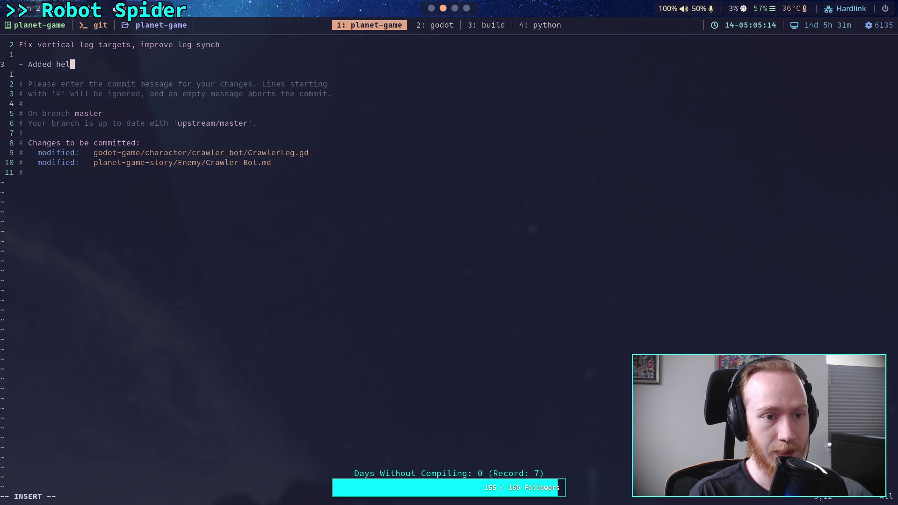
{"action": "type", "text": " to "}
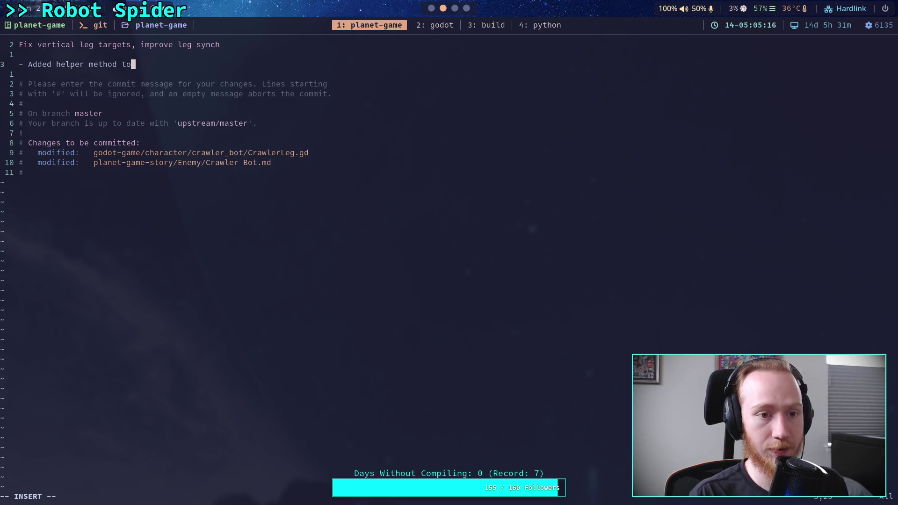
{"action": "type", "text": "compare lat"}
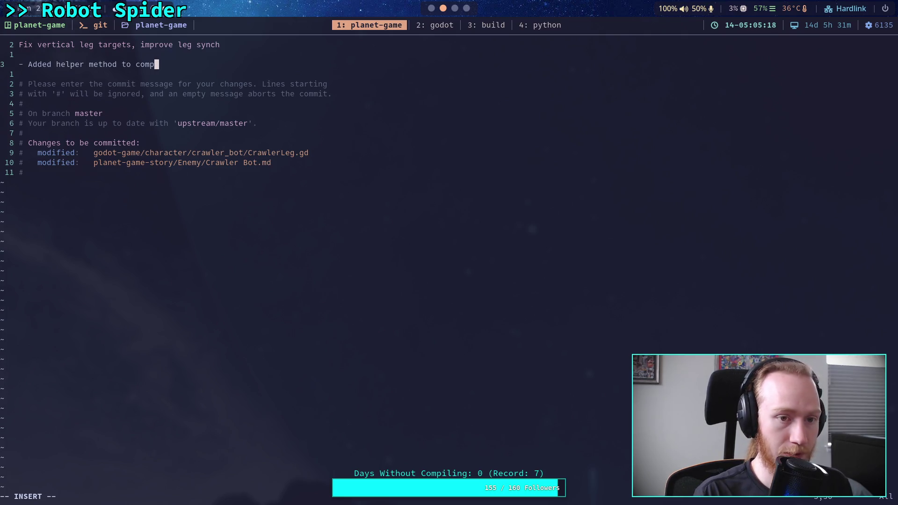
{"action": "type", "text": "eral "}
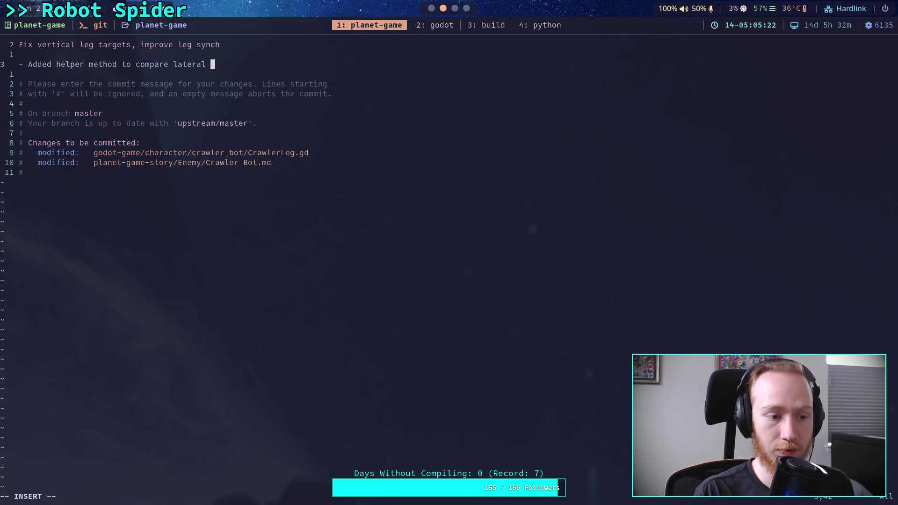
{"action": "type", "text": "disc"}
{"action": "type", "text": "ances to "}
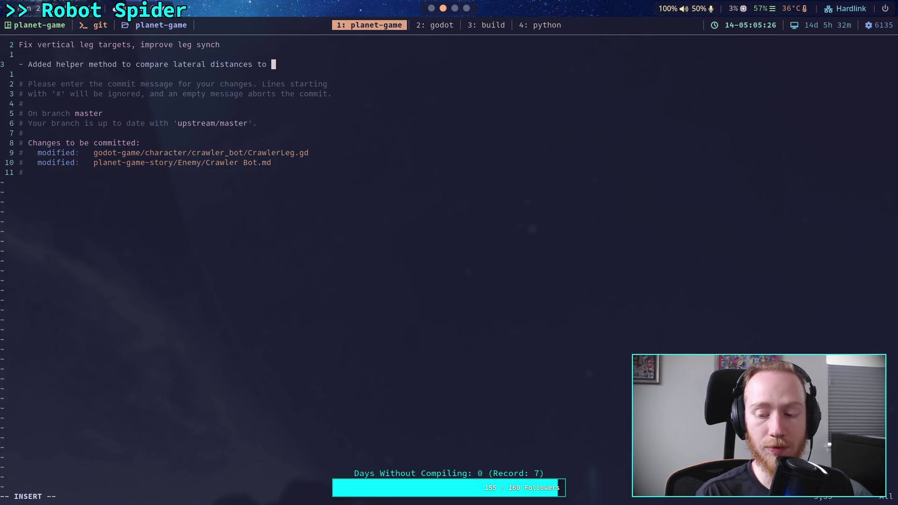
{"action": "type", "text": "the"}
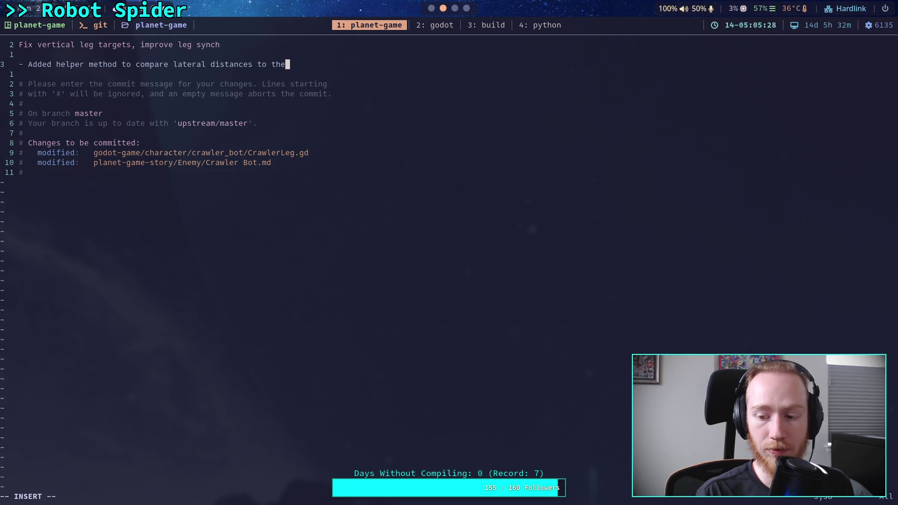
{"action": "key", "text": "Return"}
{"action": "type", "text": "rest position fo rl"}
{"action": "key", "text": "BackSpace"}
{"action": "key", "text": "BackSpace"}
{"action": "key", "text": "BackSpace"}
{"action": "type", "text": "r leg targets"}
Start the bullet 'Improve leg synchronization with early step parameter', fixing the summary's 'synch' to 'sync'.
{"action": "key", "text": "Return"}
{"action": "type", "text": "-"}
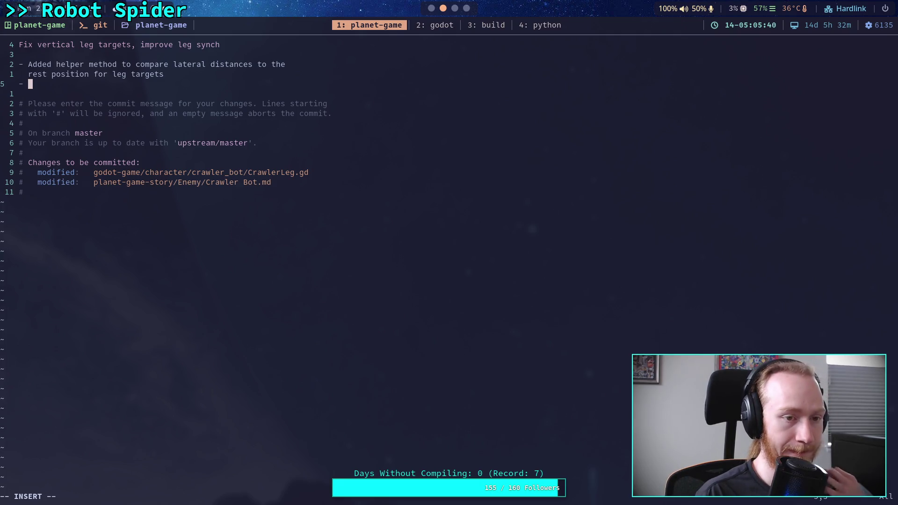
{"action": "type", "text": "Improve leg "}
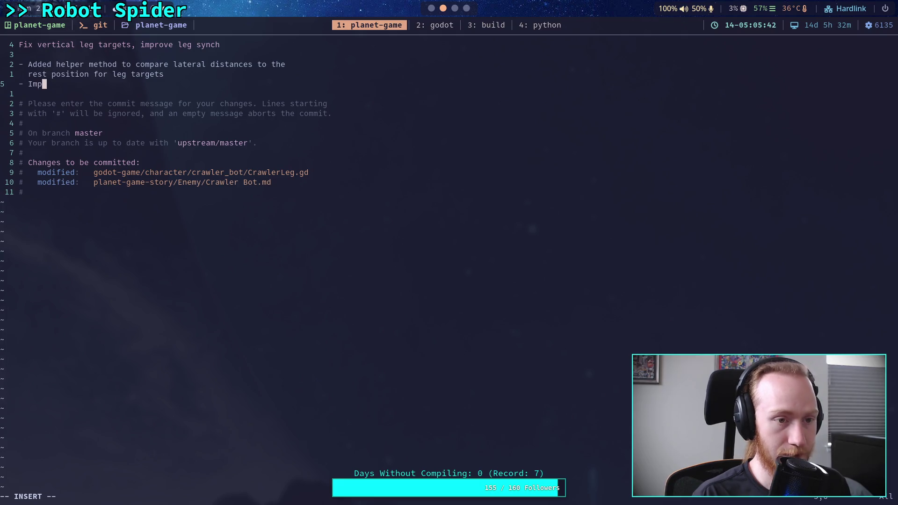
{"action": "type", "text": "sync"}
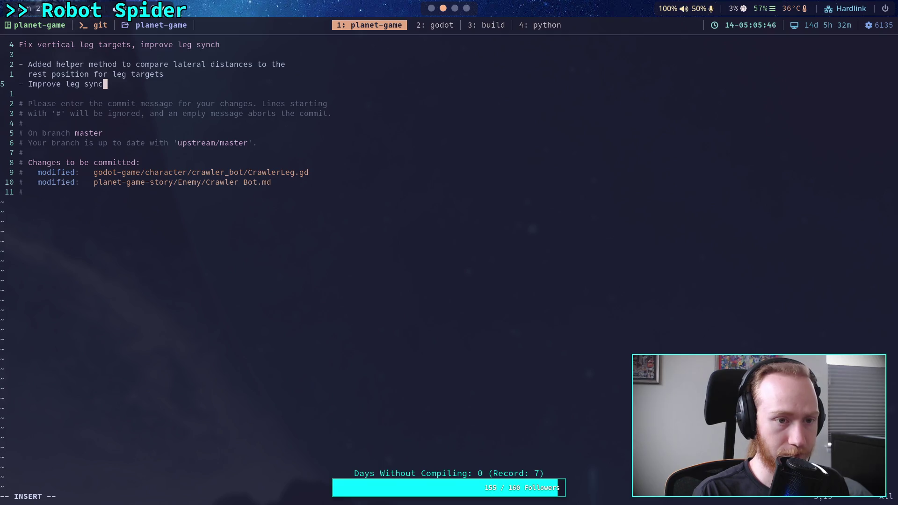
{"action": "key", "text": "Up"}
{"action": "key", "text": "Up"}
{"action": "key", "text": "Up"}
{"action": "key", "text": "Right"}
{"action": "key", "text": "Right"}
{"action": "key", "text": "Right"}
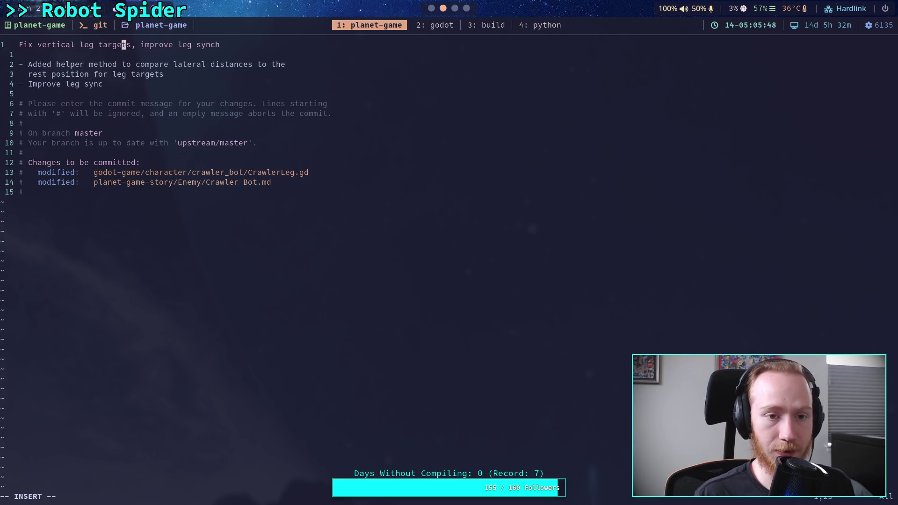
{"action": "key", "text": "Right"}
{"action": "key", "text": "Right"}
{"action": "key", "text": "BackSpace"}
{"action": "key", "text": "Down"}
{"action": "key", "text": "Down"}
{"action": "key", "text": "Down"}
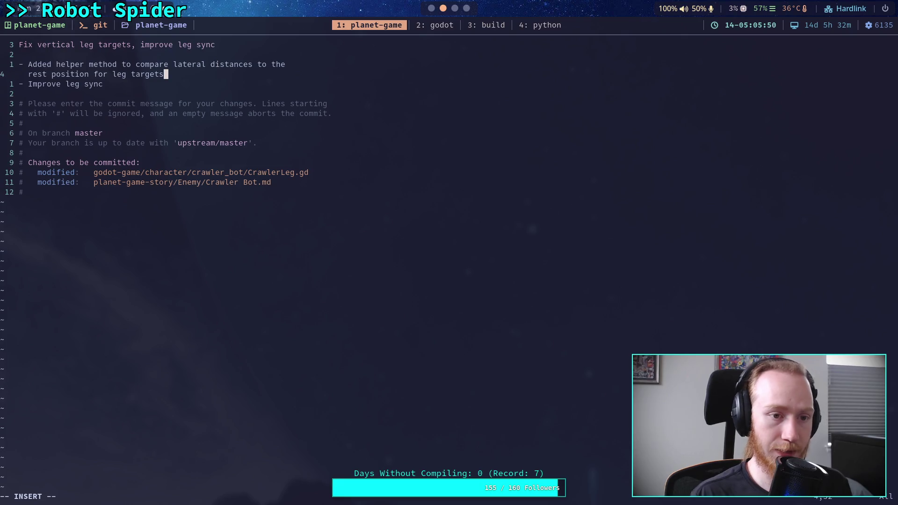
{"action": "type", "text": "hro"}
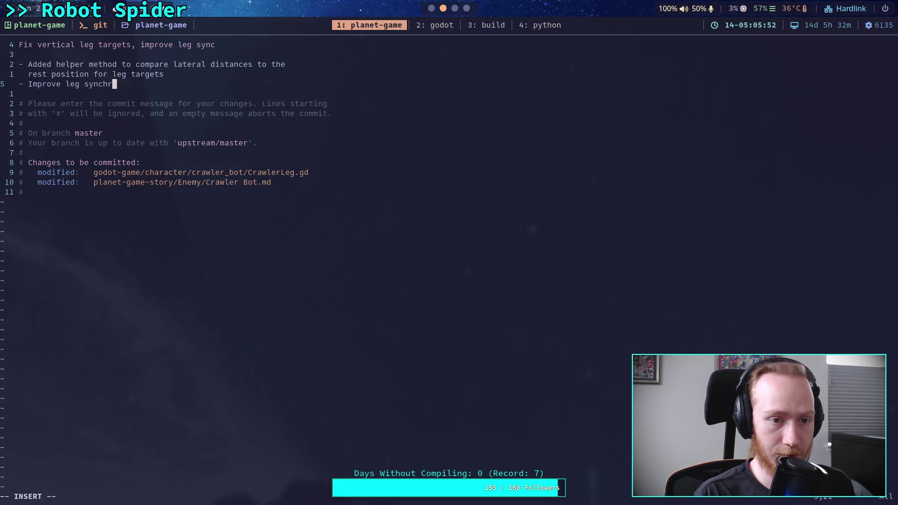
{"action": "type", "text": "nization "}
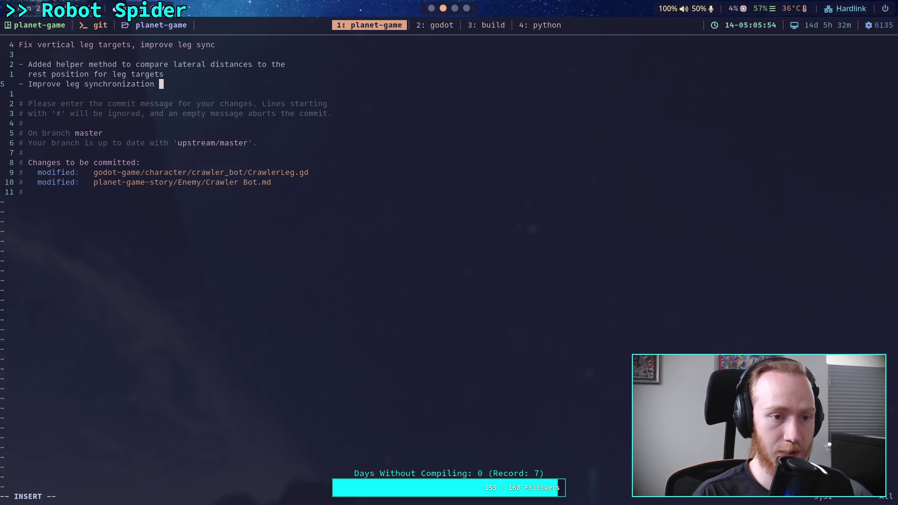
{"action": "type", "text": "with early step parameter"}
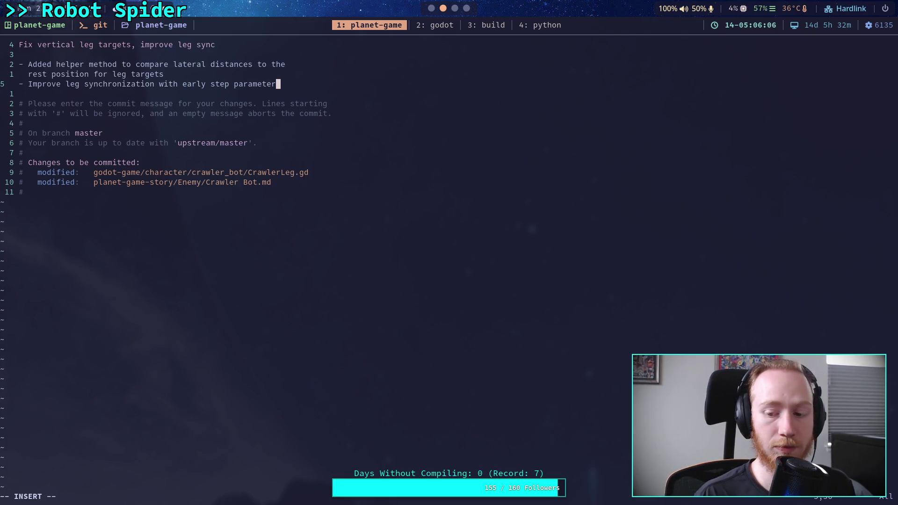
{"action": "type", "text": ","}
Continue the bullet: force diagonal pairs to step together when any leg reaches the early step distance.
{"action": "key", "text": "Return"}
{"action": "type", "text": "force"}
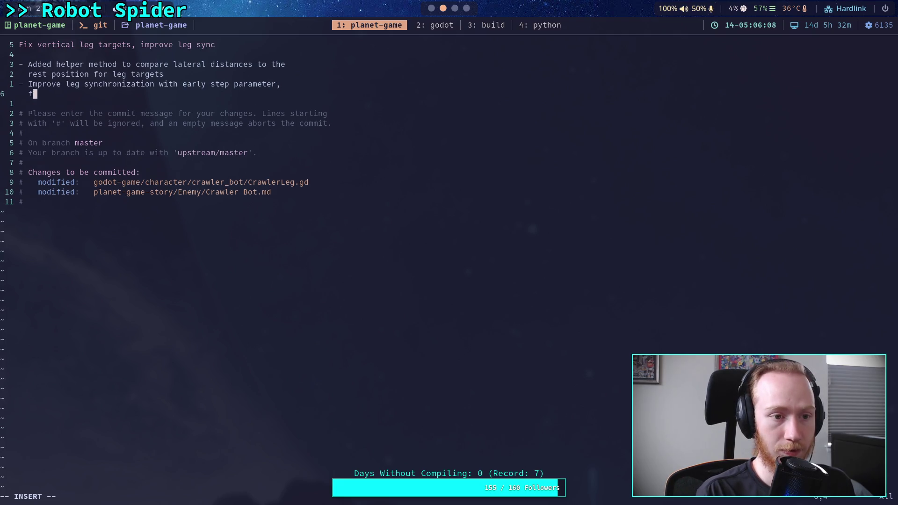
{"action": "type", "text": " diag"}
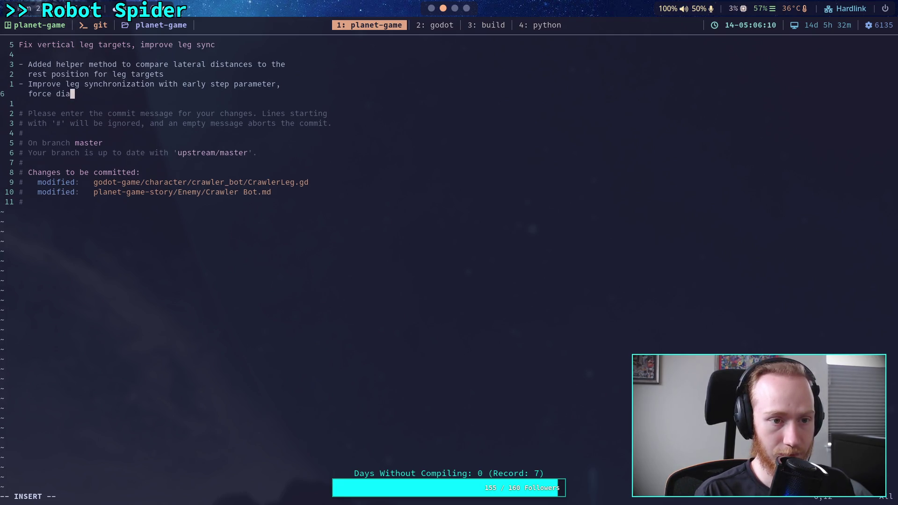
{"action": "type", "text": "onal pa"}
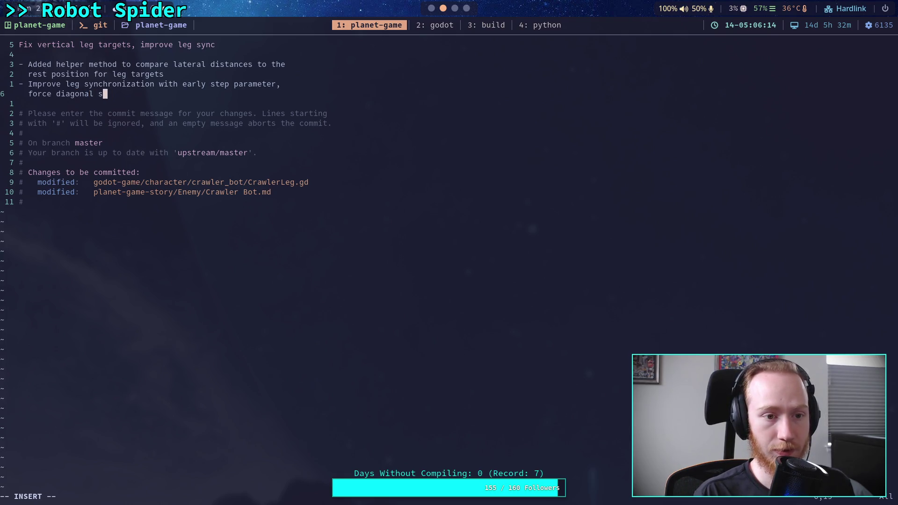
{"action": "type", "text": "irs to "}
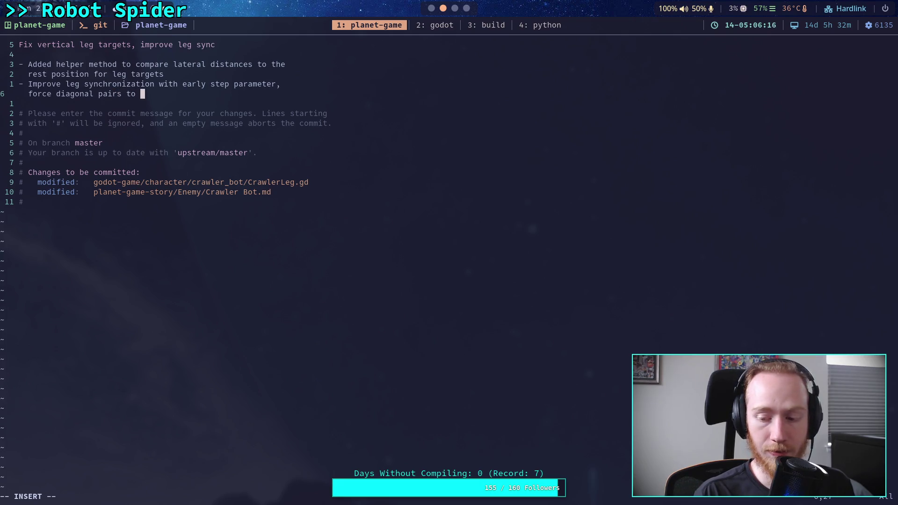
{"action": "type", "text": "step togetho"}
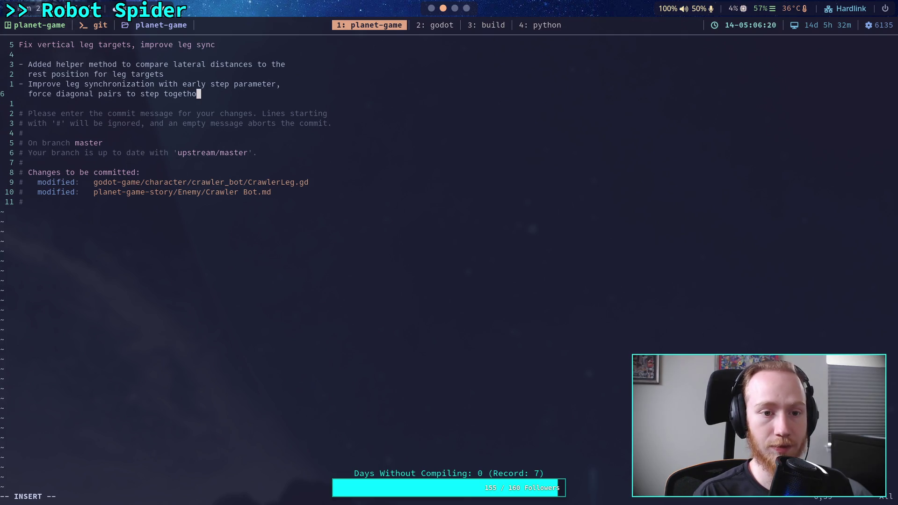
{"action": "key", "text": "BackSpace"}
{"action": "type", "text": "er"}
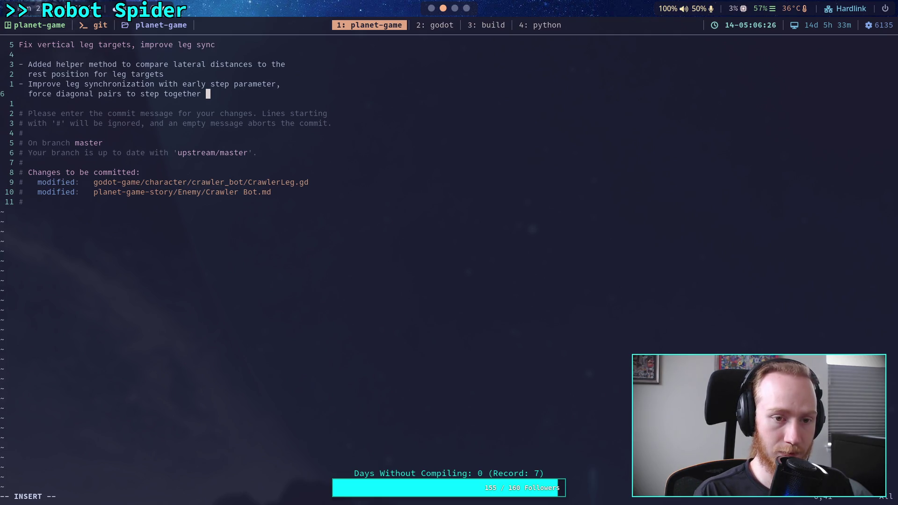
{"action": "type", "text": "regard"}
{"action": "key", "text": "BackSpace"}
{"action": "key", "text": "BackSpace"}
{"action": "key", "text": "BackSpace"}
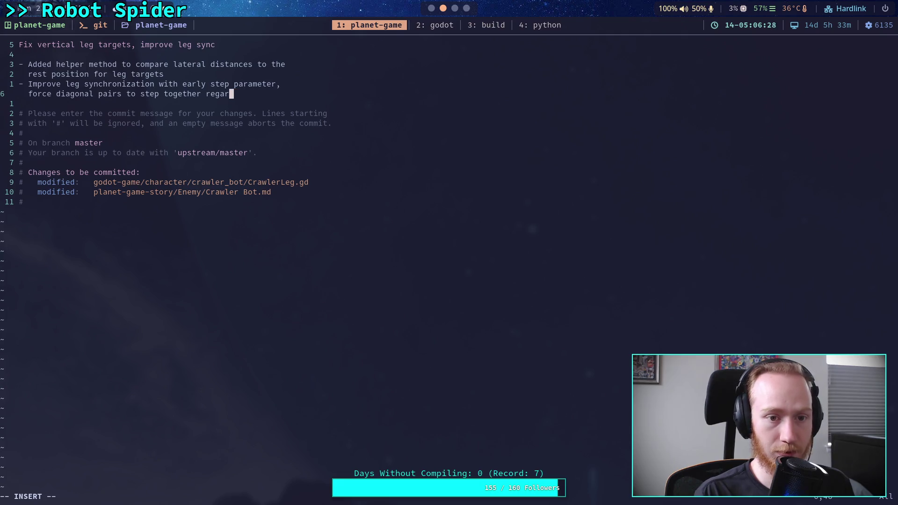
{"action": "type", "text": "when"}
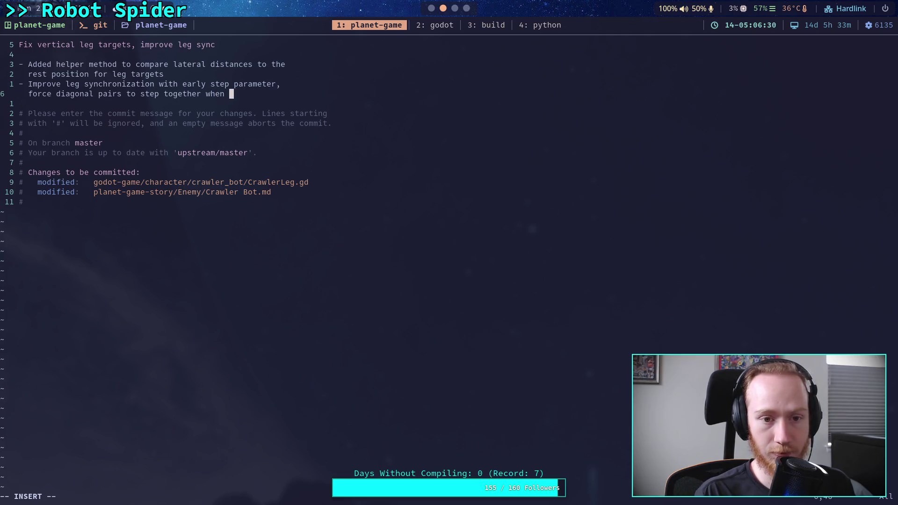
{"action": "type", "text": " any indivi"}
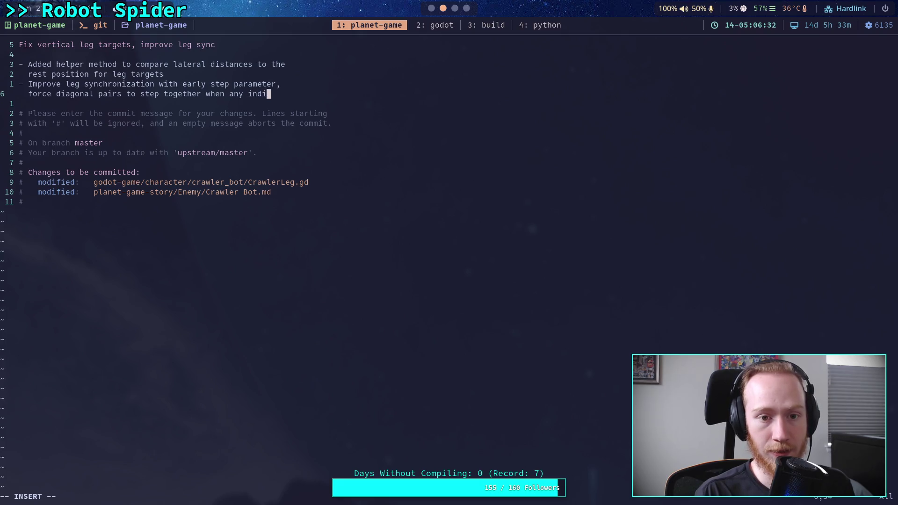
{"action": "type", "text": "dual"}
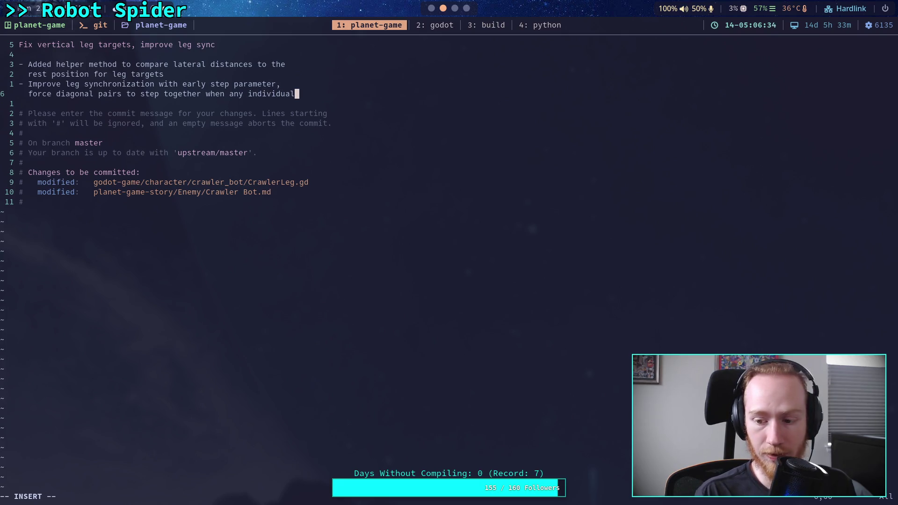
{"action": "key", "text": "Return"}
{"action": "type", "text": "leg "}
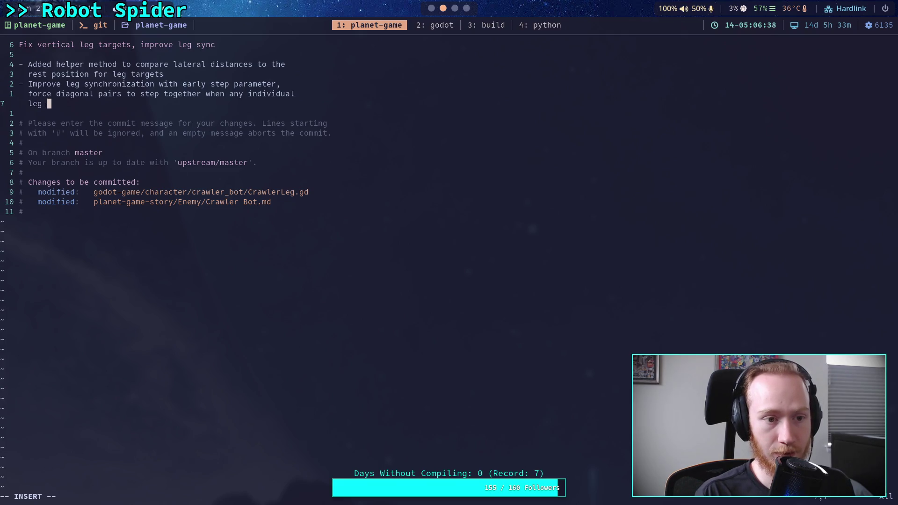
{"action": "type", "text": "reaches the "}
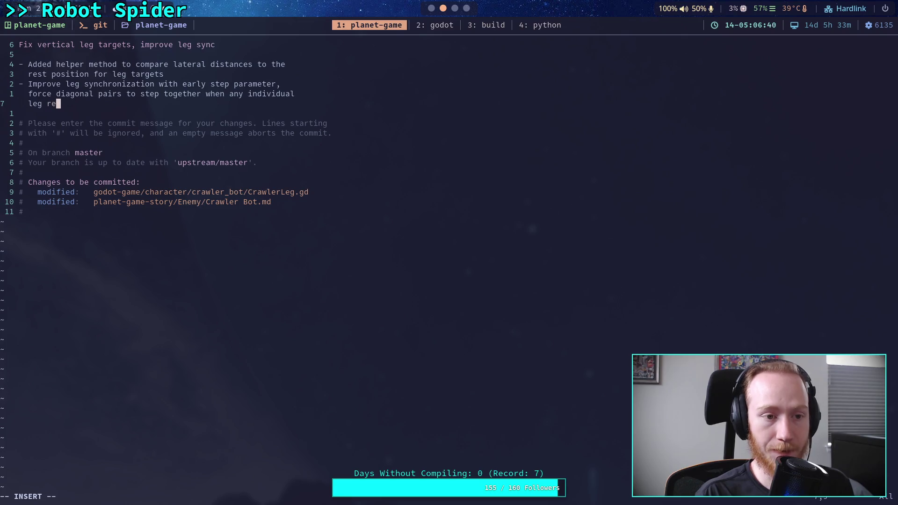
{"action": "type", "text": "ea"}
{"action": "type", "text": "rly step distan"}
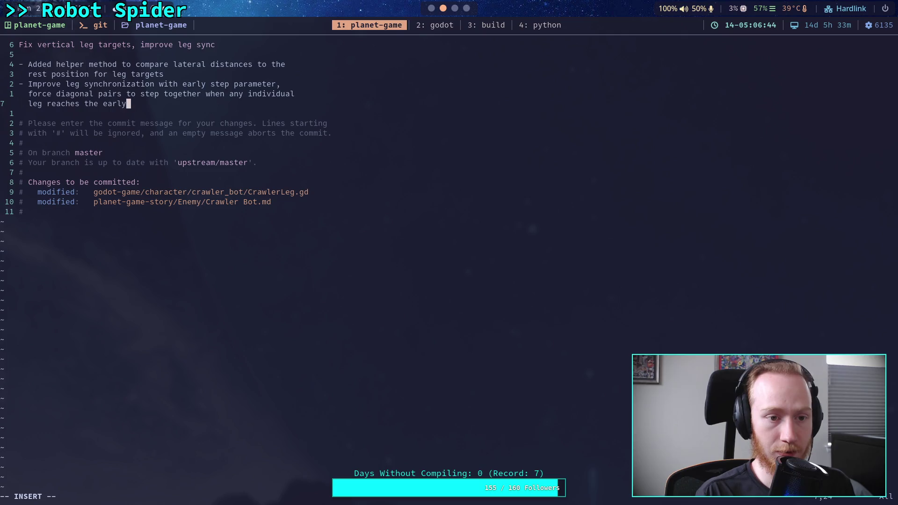
{"action": "type", "text": "ce"}
Reword the bullet to 'forcing' diagonal pairs when 'one leg meets' the early step distance.
{"action": "key", "text": "Up"}
{"action": "key", "text": "Up"}
{"action": "key", "text": "Right"}
{"action": "key", "text": "Right"}
{"action": "key", "text": "Right"}
{"action": "key", "text": "Down"}
{"action": "key", "text": "Down"}
{"action": "key", "text": "Up"}
{"action": "key", "text": "Left"}
{"action": "key", "text": "Left"}
{"action": "key", "text": "Left"}
{"action": "key", "text": "BackSpace"}
{"action": "type", "text": "ing"}
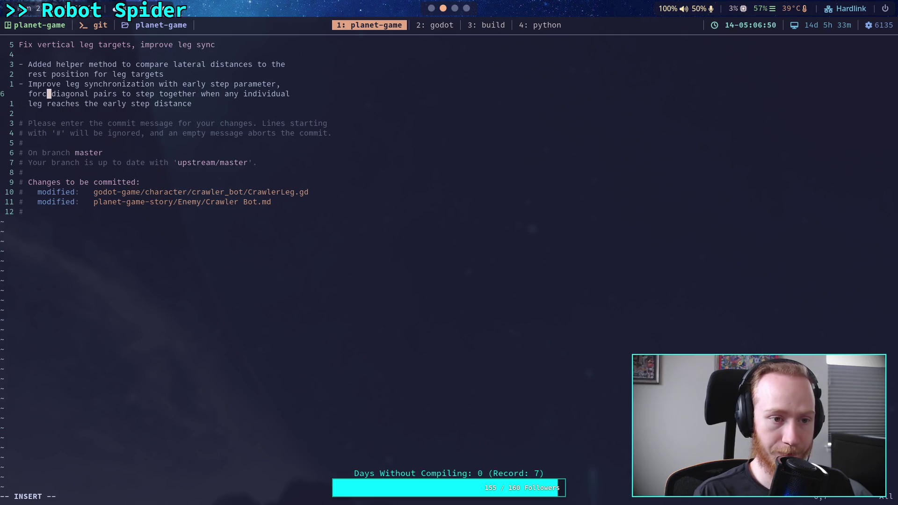
{"action": "key", "text": "Right"}
{"action": "key", "text": "Right"}
{"action": "key", "text": "Right"}
{"action": "key", "text": "Right"}
{"action": "key", "text": "Right"}
{"action": "key", "text": "Right"}
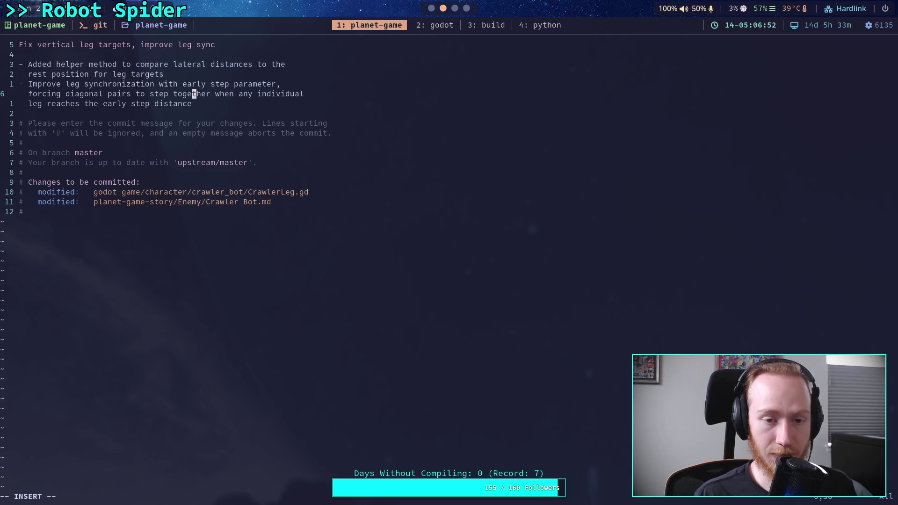
{"action": "key", "text": "Delete"}
{"action": "key", "text": "Delete"}
{"action": "key", "text": "Delete"}
{"action": "key", "text": "Delete"}
{"action": "type", "text": "one leg"}
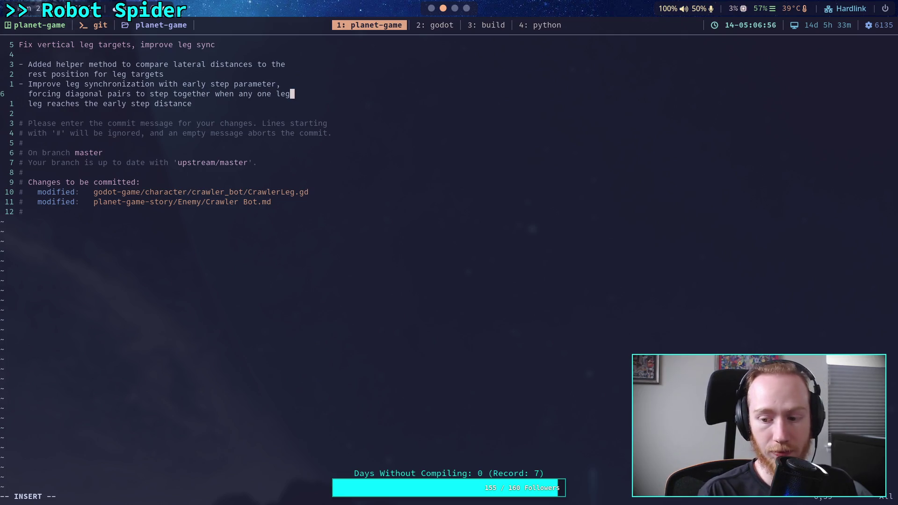
{"action": "key", "text": "Down"}
{"action": "key", "text": "Left"}
{"action": "key", "text": "Left"}
{"action": "key", "text": "Left"}
{"action": "key", "text": "Left"}
{"action": "key", "text": "Left"}
{"action": "key", "text": "Left"}
{"action": "key", "text": "Right"}
{"action": "key", "text": "Right"}
{"action": "key", "text": "Right"}
{"action": "key", "text": "BackSpace"}
{"action": "key", "text": "BackSpace"}
{"action": "key", "text": "BackSpace"}
{"action": "key", "text": "BackSpace"}
{"action": "key", "text": "Delete"}
{"action": "type", "text": "meets"}
Leave insert mode and save and quit with :wq.
{"action": "key", "text": "Right"}
{"action": "key", "text": "Right"}
{"action": "key", "text": "Right"}
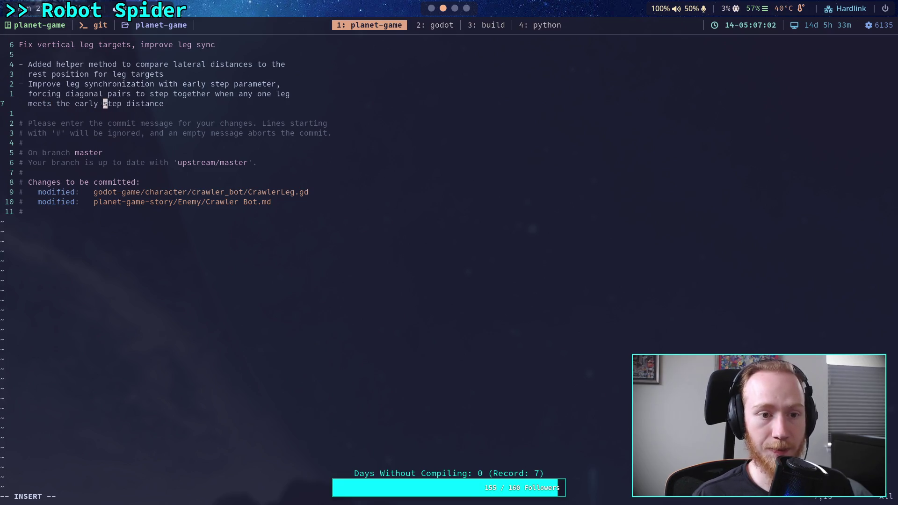
{"action": "key", "text": "Escape"}
{"action": "type", "text": ":wq"}
{"action": "key", "text": "Return"}
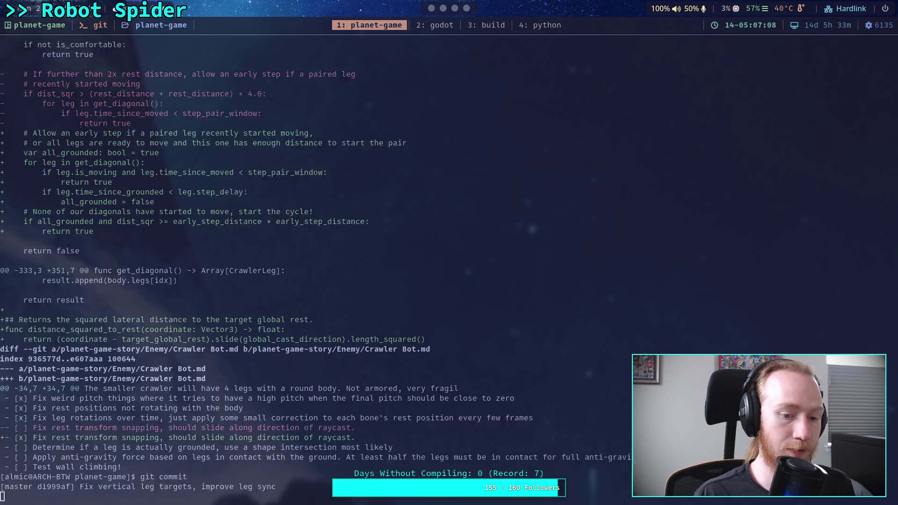
Push the new commit to the remote with git push.
{"action": "type", "text": "git push"}
{"action": "key", "text": "Return"}
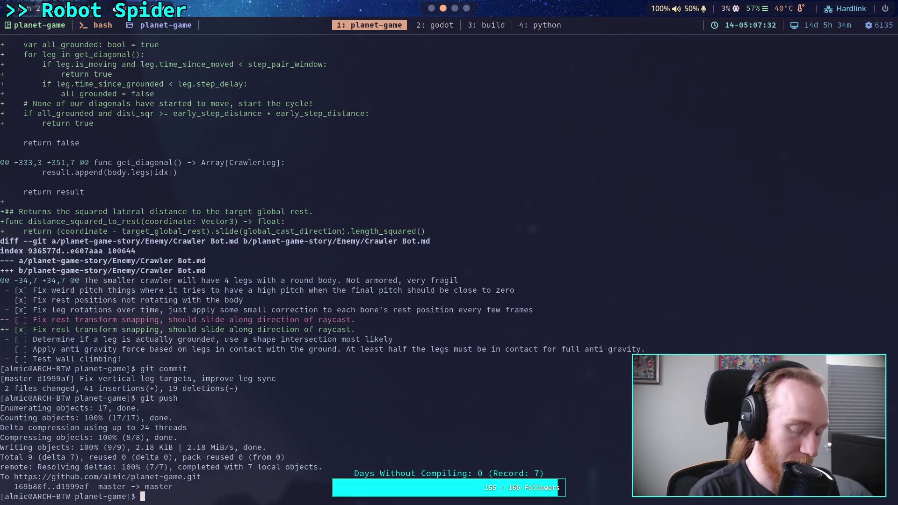
{"action": "key", "text": "super+3"}
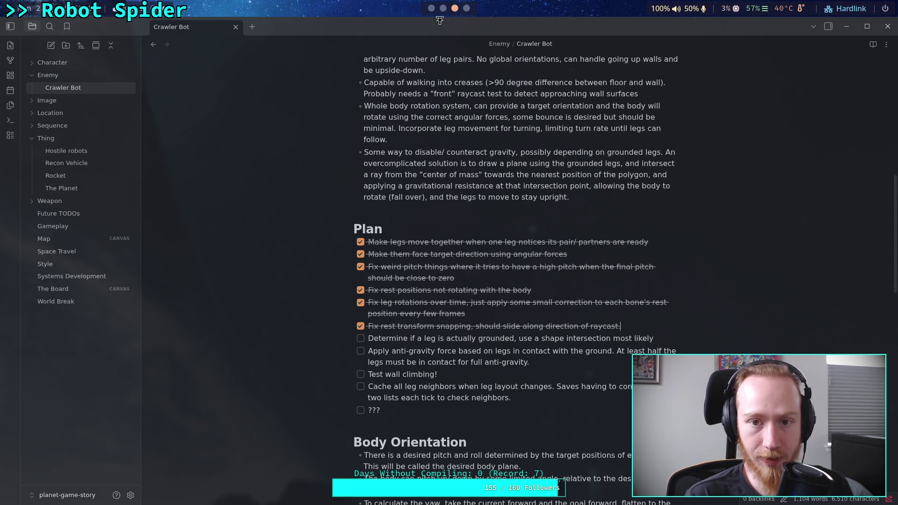
Return to Godot, reload the externally changed files, and close the big_crawler_bot scene.
{"action": "left_click", "coordinate": [431, 8]}
{"action": "left_click", "coordinate": [428, 316]}
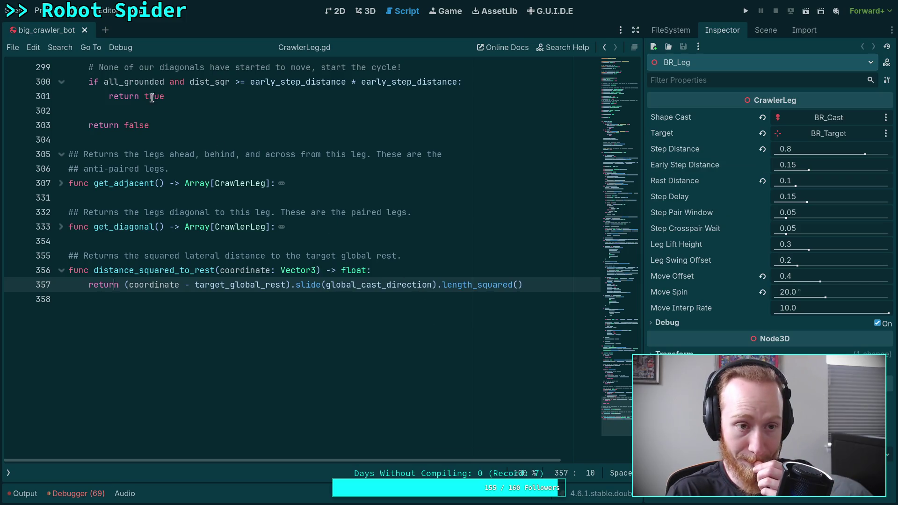
{"action": "left_click", "coordinate": [85, 30]}
Search CrawlerLeg.gd for shape_rid and step through its matches.
{"action": "scroll", "coordinate": [323, 247], "scroll_direction": "up", "scroll_amount": 1}
{"action": "left_click", "coordinate": [61, 313]}
{"action": "scroll", "coordinate": [70, 312], "scroll_direction": "up", "scroll_amount": 20}
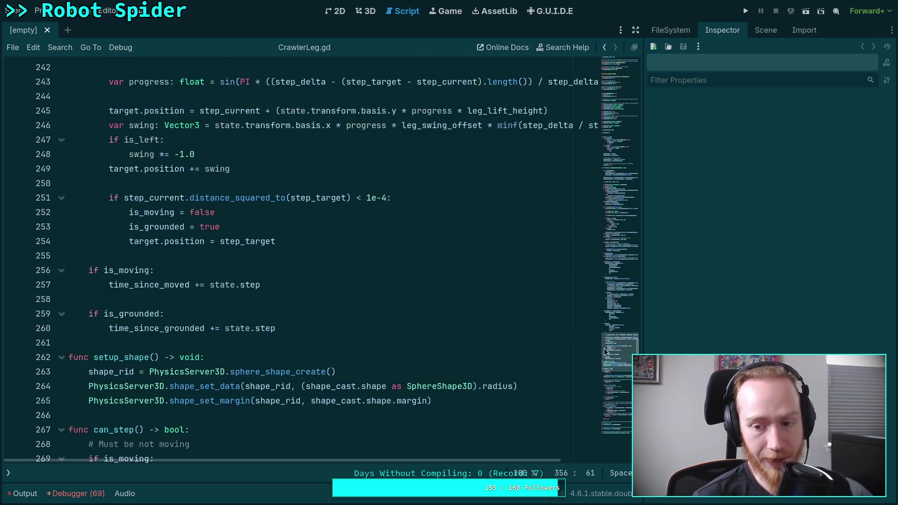
{"action": "left_click_drag", "start_coordinate": [613, 326], "coordinate": [616, 157]}
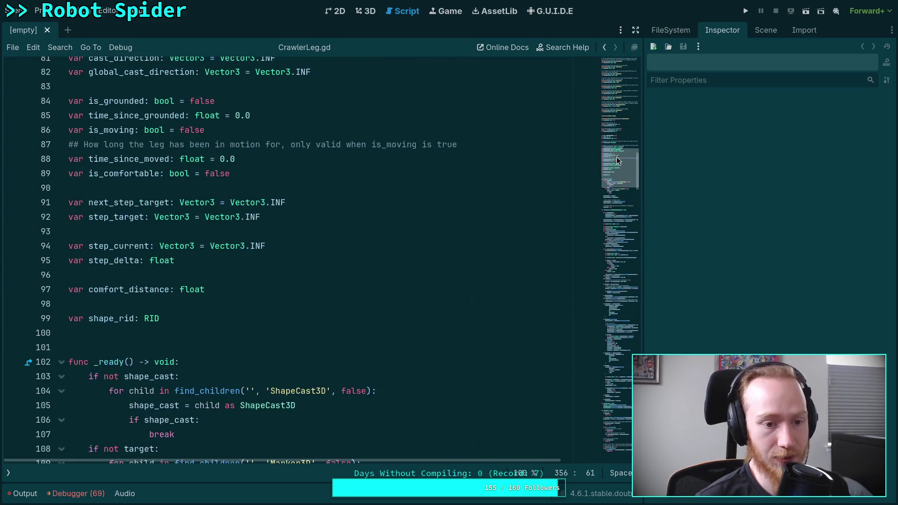
{"action": "double_click", "coordinate": [120, 319]}
{"action": "key", "text": "ctrl+f"}
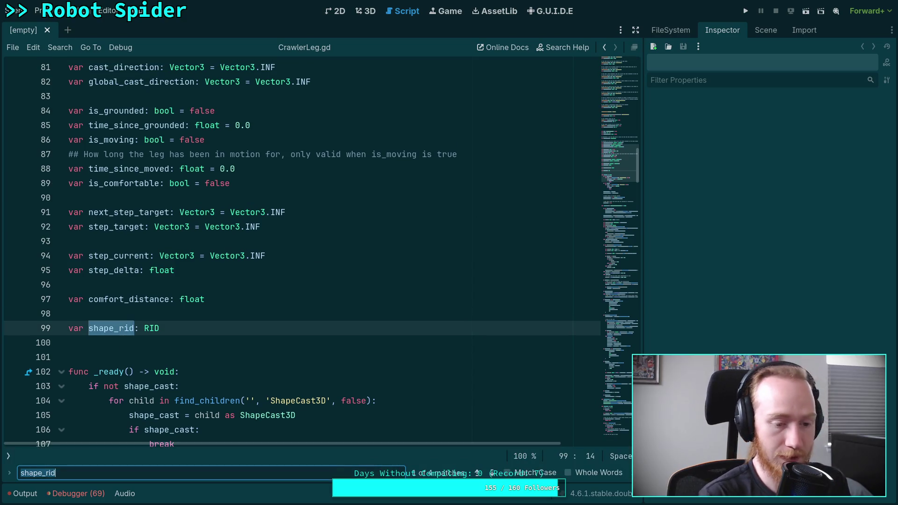
{"action": "scroll", "coordinate": [477, 341], "scroll_direction": "down", "scroll_amount": 20}
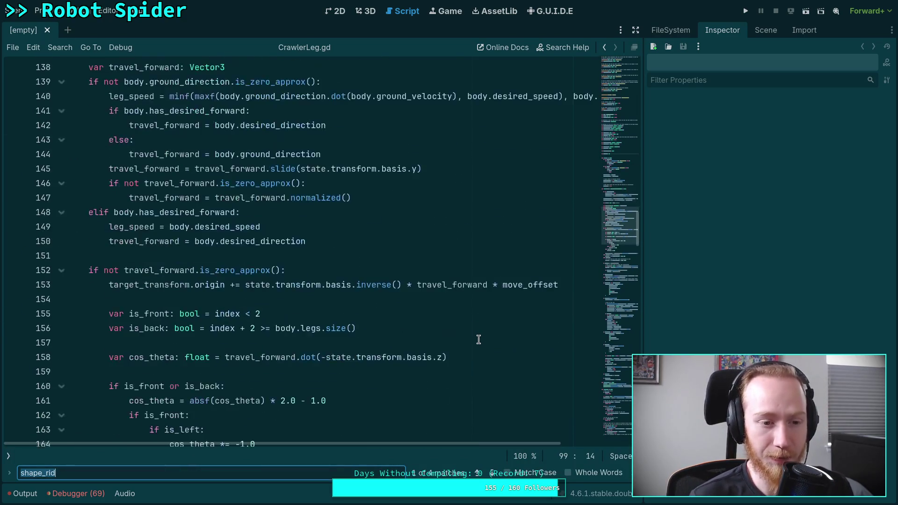
{"action": "scroll", "coordinate": [477, 333], "scroll_direction": "down", "scroll_amount": 7}
{"action": "scroll", "coordinate": [472, 361], "scroll_direction": "down", "scroll_amount": 20}
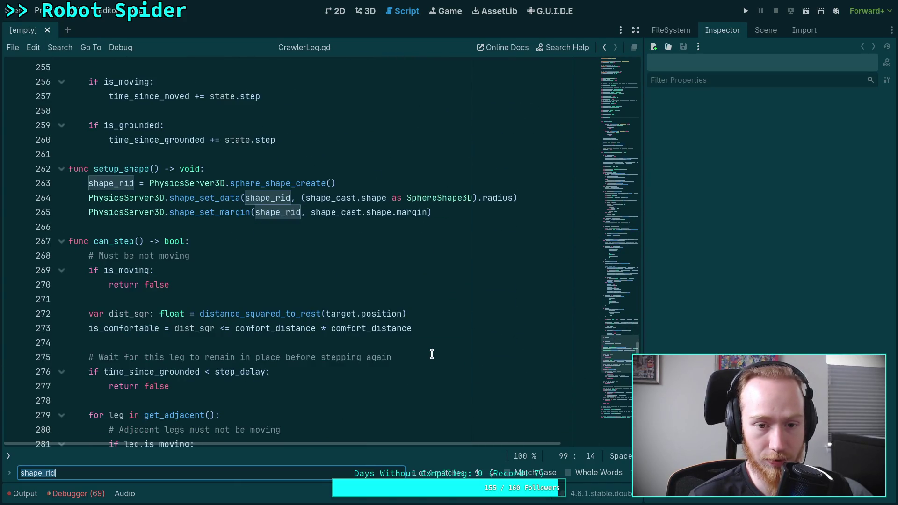
{"action": "left_click", "coordinate": [491, 473]}
{"action": "left_click", "coordinate": [491, 474]}
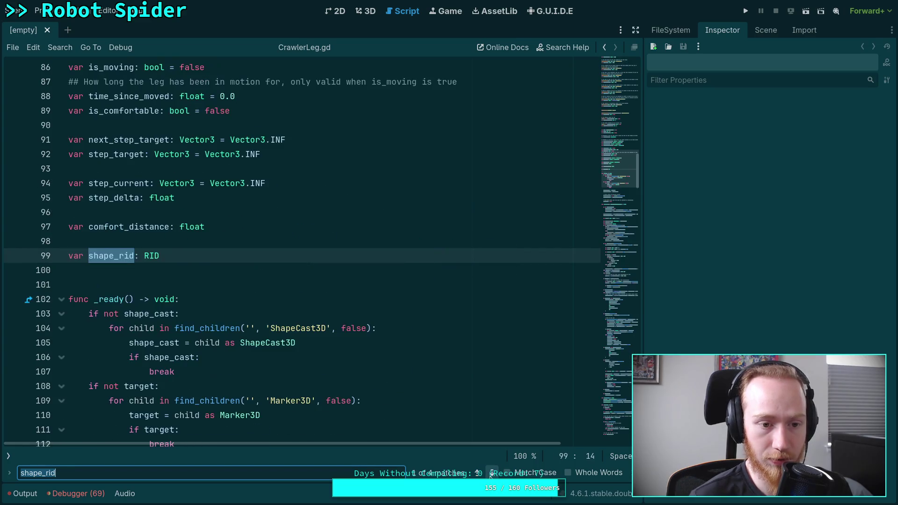
{"action": "left_click", "coordinate": [491, 473]}
Change the search term to setup_shape to find that function.
{"action": "left_click", "coordinate": [74, 477]}
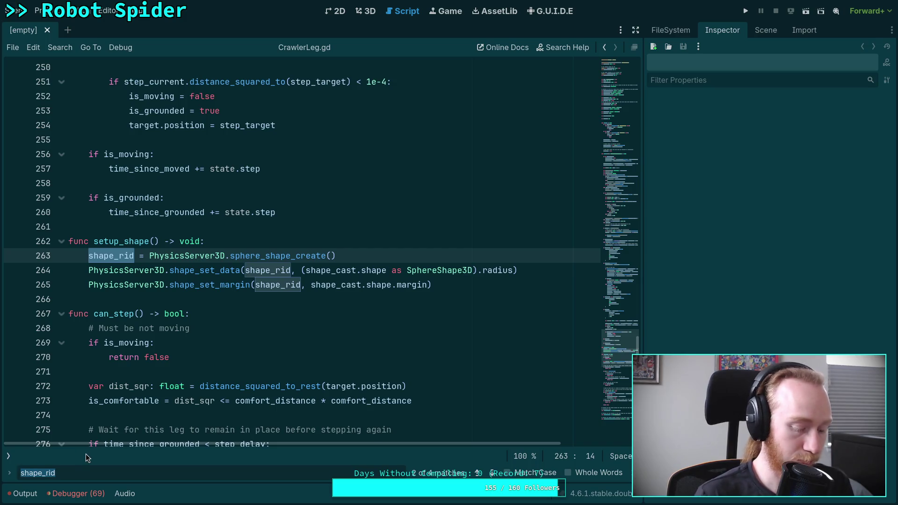
{"action": "type", "text": "setpup"}
{"action": "key", "text": "BackSpace"}
{"action": "key", "text": "BackSpace"}
{"action": "key", "text": "BackSpace"}
{"action": "type", "text": "up_shap"}
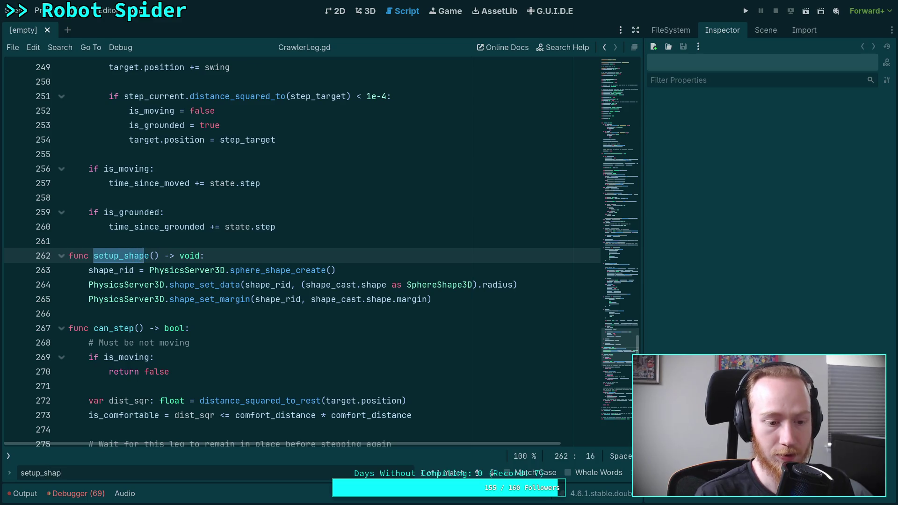
{"action": "type", "text": "e"}
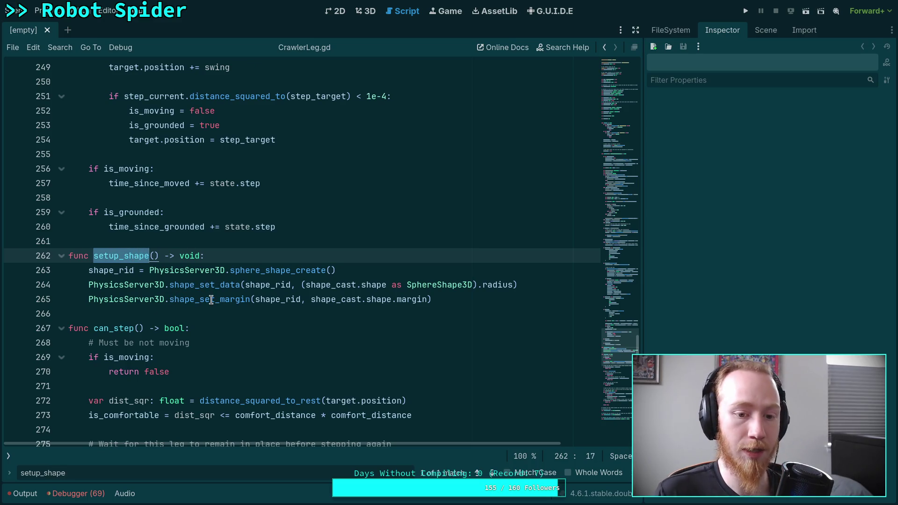
{"action": "mouse_move", "coordinate": [415, 300]}
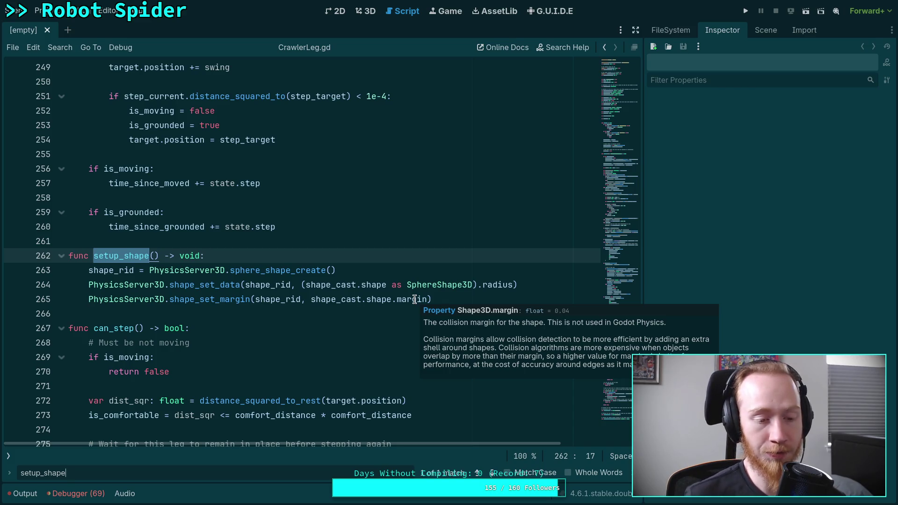
Scroll down past setup_shape to the can_step code in CrawlerLeg.gd.
{"action": "scroll", "coordinate": [393, 300], "scroll_direction": "down", "scroll_amount": 7}
Highlight can_step's is_moving, step_crosspair_wait, paired-leg and time_since_grounded conditions.
{"action": "left_click_drag", "start_coordinate": [124, 227], "coordinate": [190, 226]}
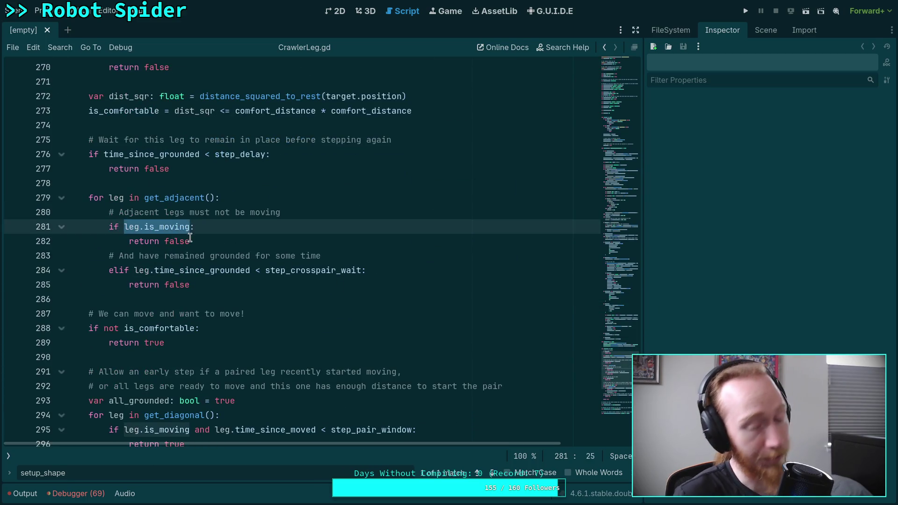
{"action": "left_click_drag", "start_coordinate": [131, 271], "coordinate": [410, 272]}
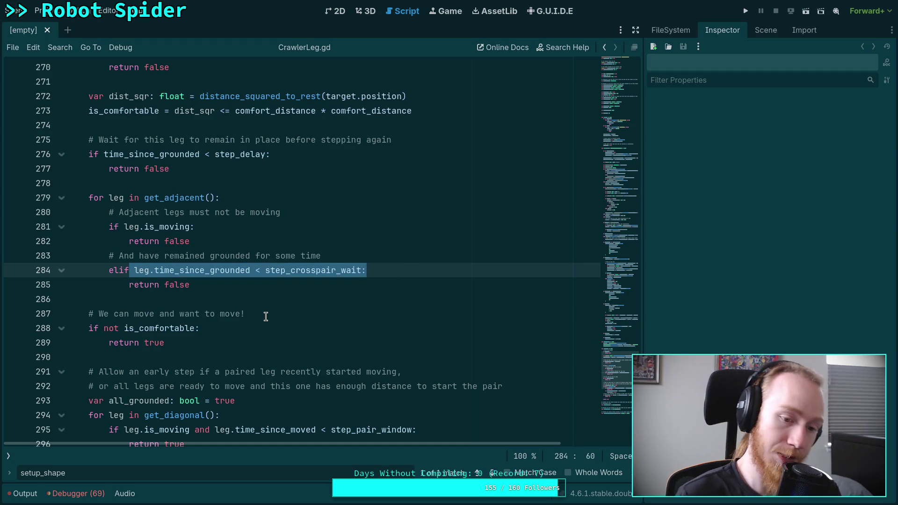
{"action": "scroll", "coordinate": [266, 318], "scroll_direction": "down", "scroll_amount": 3}
{"action": "left_click_drag", "start_coordinate": [124, 299], "coordinate": [417, 299]}
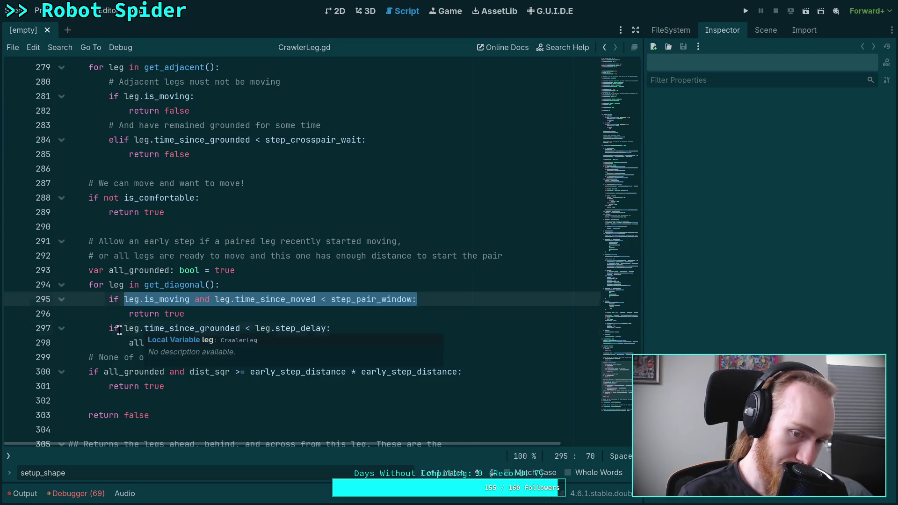
{"action": "left_click_drag", "start_coordinate": [122, 329], "coordinate": [256, 329]}
{"action": "left_click", "coordinate": [201, 328]}
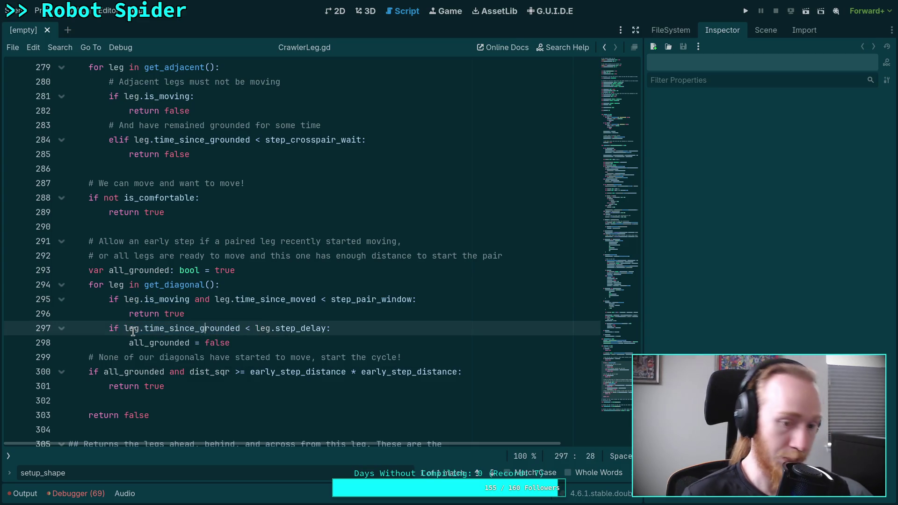
{"action": "double_click", "coordinate": [156, 329]}
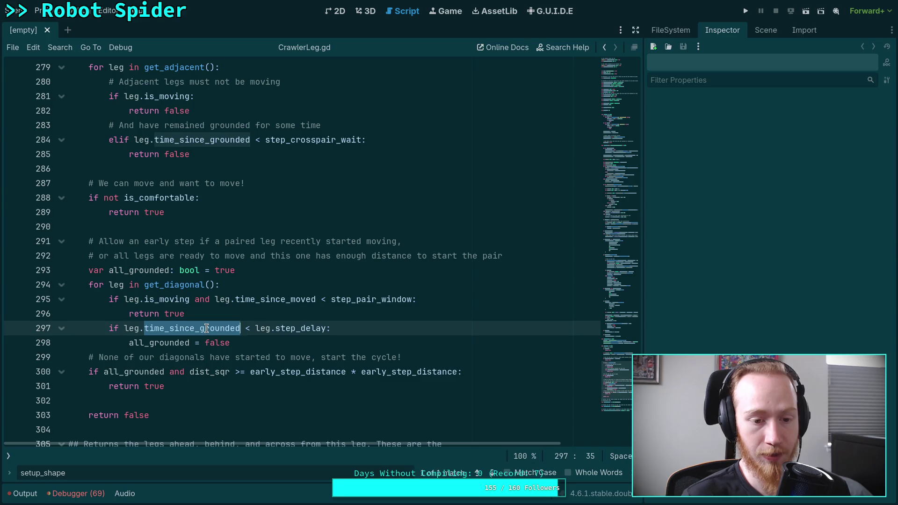
{"action": "mouse_move", "coordinate": [207, 328]}
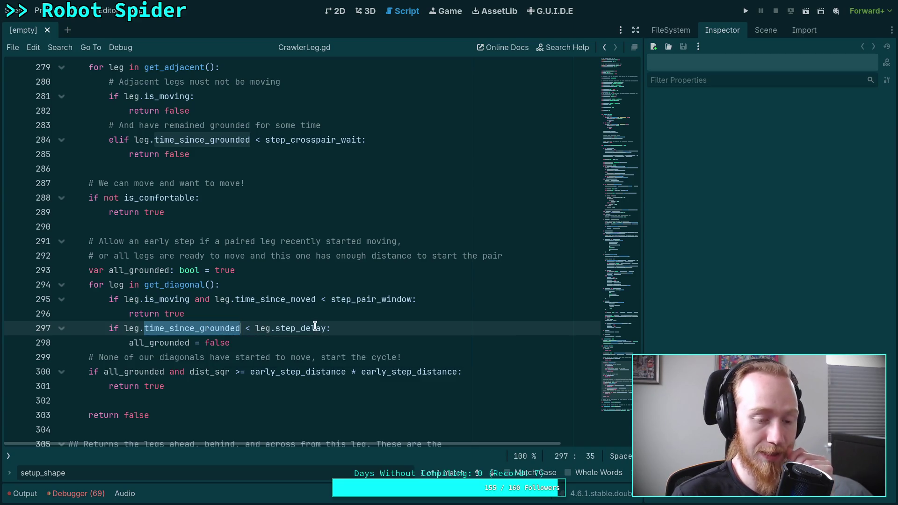
{"action": "mouse_move", "coordinate": [316, 326]}
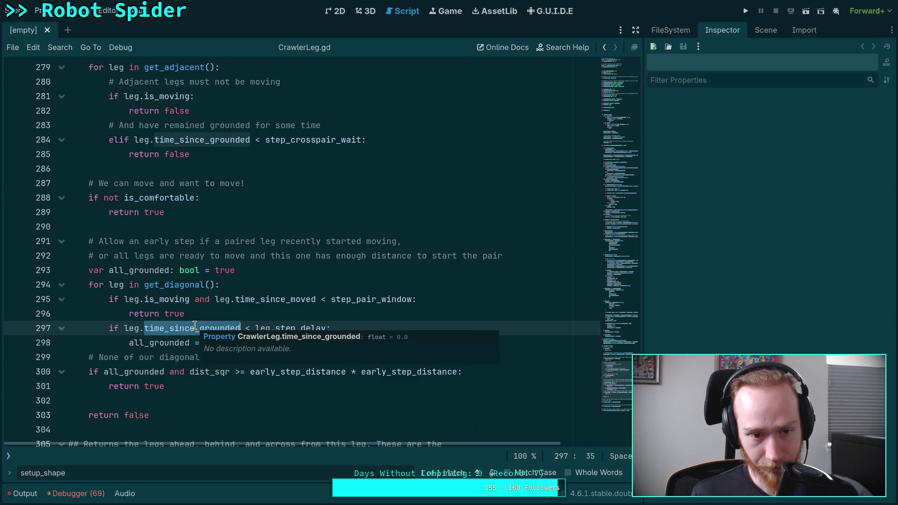
Inspect where time_since_grounded, is_grounded and is_moving are updated on lines 252-259.
{"action": "left_click", "coordinate": [243, 228]}
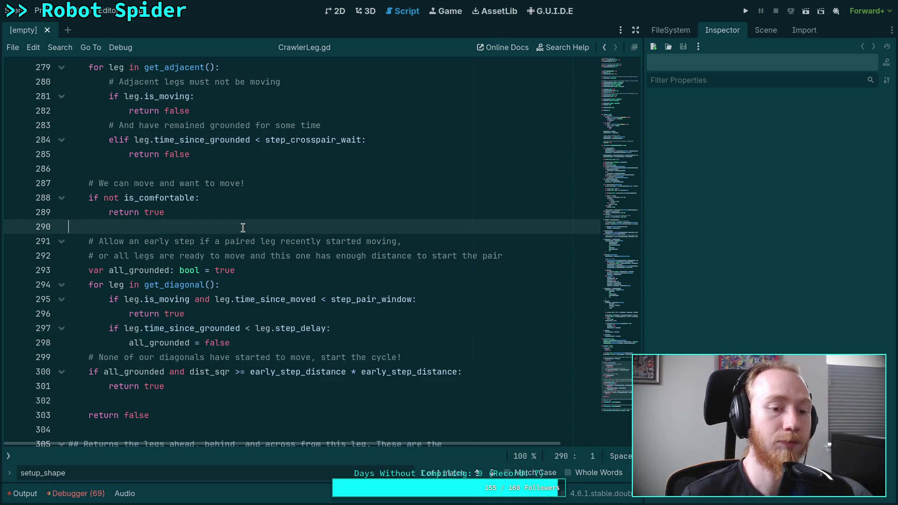
{"action": "double_click", "coordinate": [207, 330]}
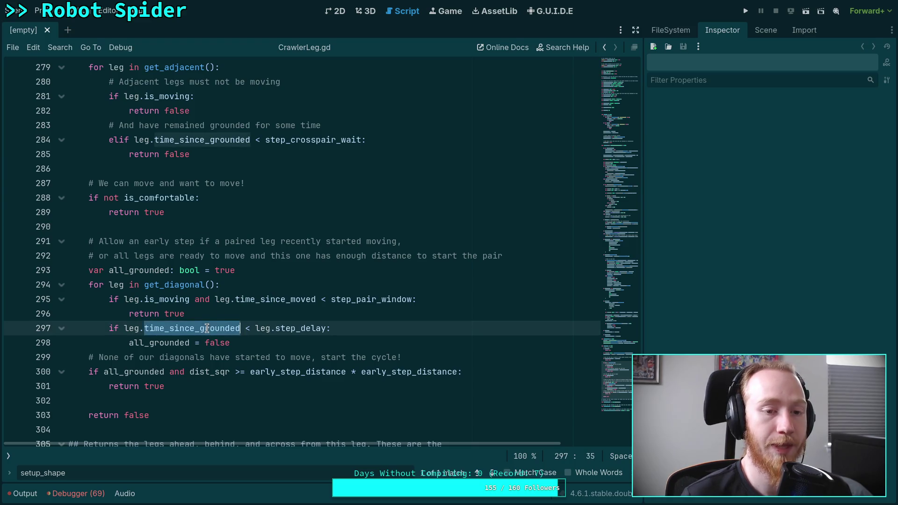
{"action": "scroll", "coordinate": [212, 319], "scroll_direction": "up", "scroll_amount": 5}
{"action": "scroll", "coordinate": [211, 319], "scroll_direction": "up", "scroll_amount": 9}
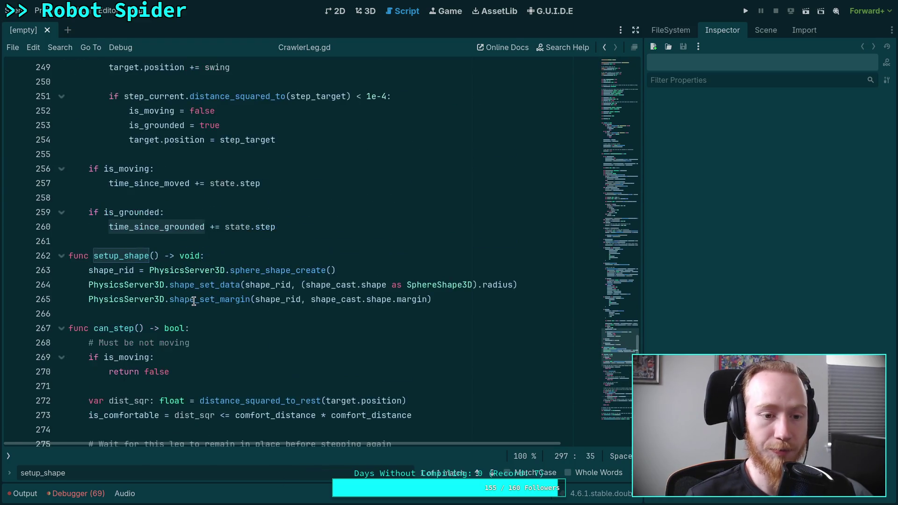
{"action": "double_click", "coordinate": [135, 386]}
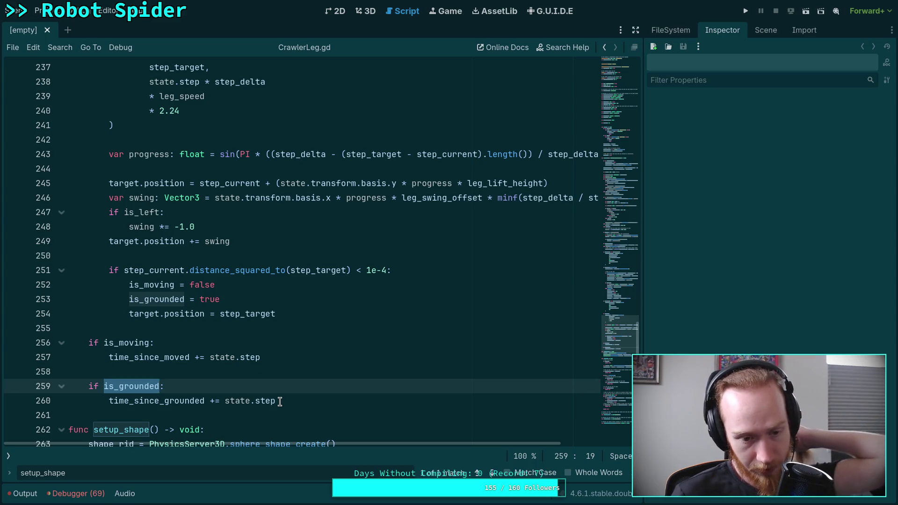
{"action": "double_click", "coordinate": [151, 285]}
{"action": "double_click", "coordinate": [167, 298]}
{"action": "scroll", "coordinate": [329, 332], "scroll_direction": "up", "scroll_amount": 12}
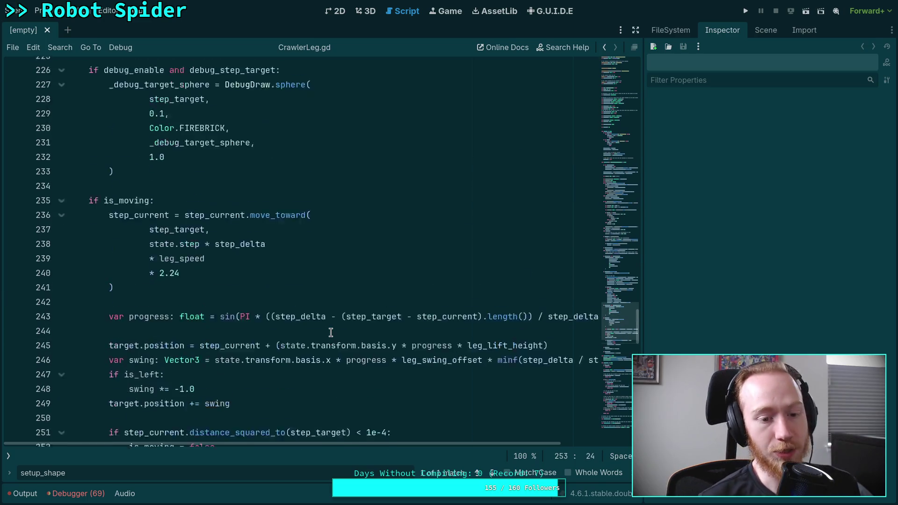
{"action": "scroll", "coordinate": [267, 323], "scroll_direction": "up", "scroll_amount": 6}
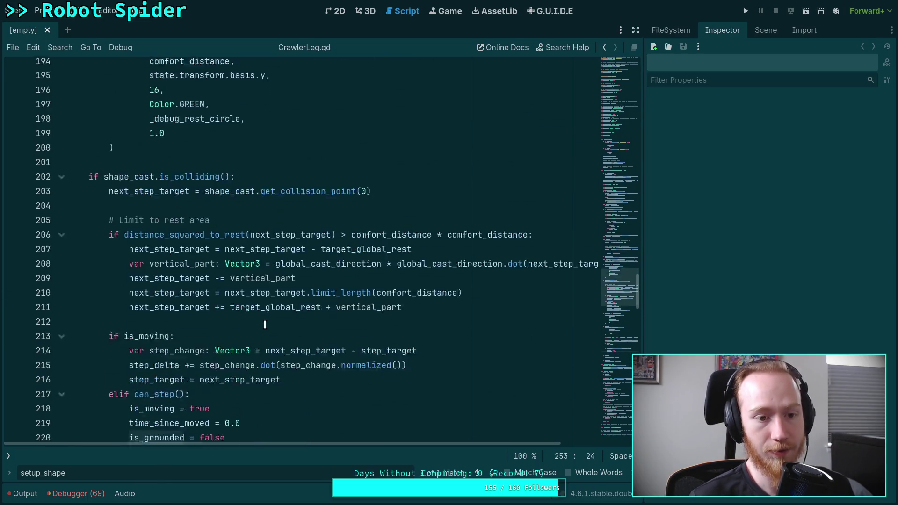
{"action": "scroll", "coordinate": [271, 315], "scroll_direction": "up", "scroll_amount": 3}
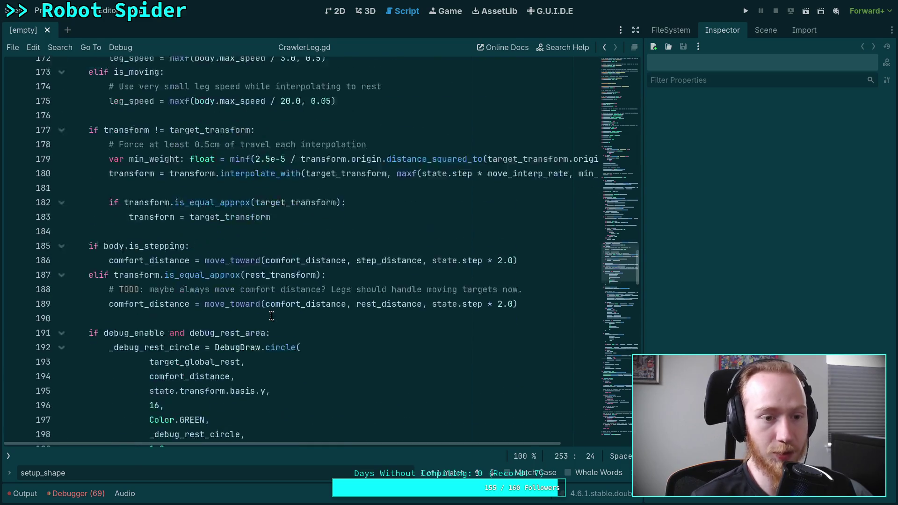
{"action": "scroll", "coordinate": [272, 315], "scroll_direction": "down", "scroll_amount": 10}
{"action": "scroll", "coordinate": [271, 315], "scroll_direction": "down", "scroll_amount": 7}
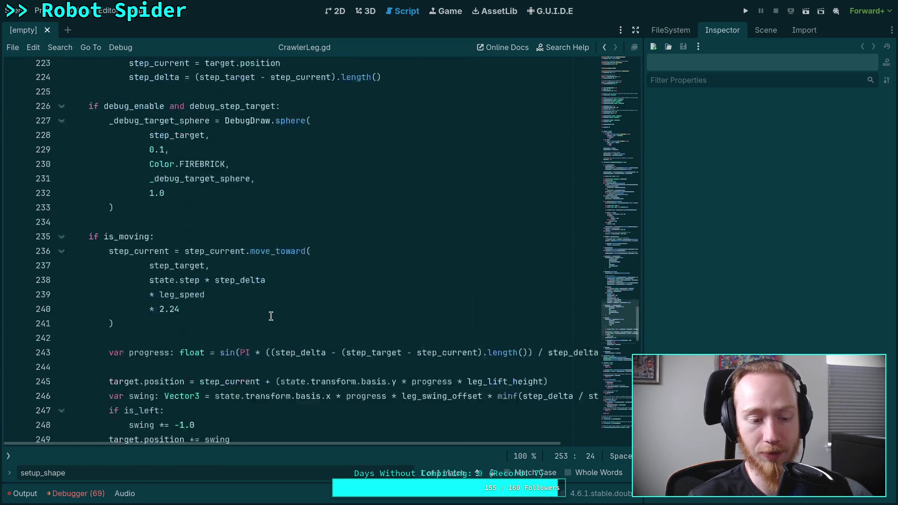
Close the find bar, scroll back up, and show the FileSystem in the side dock.
{"action": "key", "text": "Escape"}
{"action": "mouse_move", "coordinate": [183, 330]}
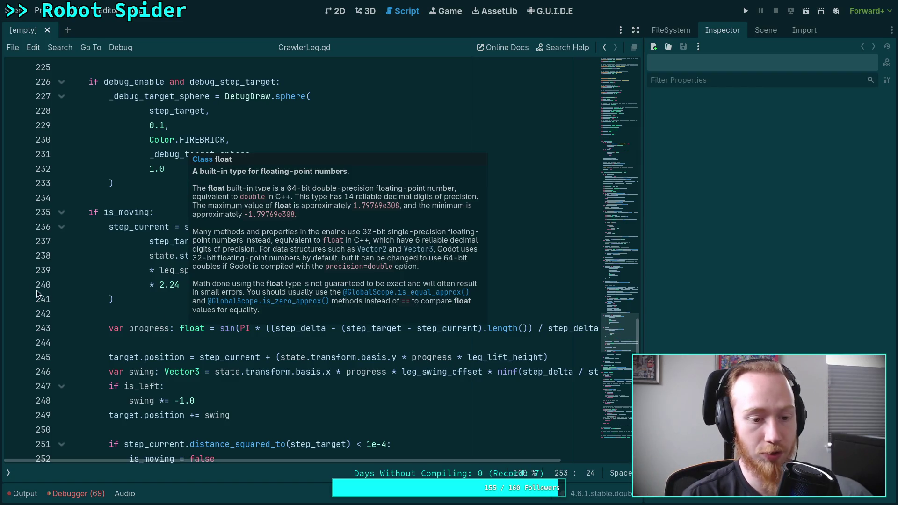
{"action": "left_click", "coordinate": [192, 343]}
{"action": "scroll", "coordinate": [193, 343], "scroll_direction": "up", "scroll_amount": 5}
{"action": "scroll", "coordinate": [192, 343], "scroll_direction": "up", "scroll_amount": 10}
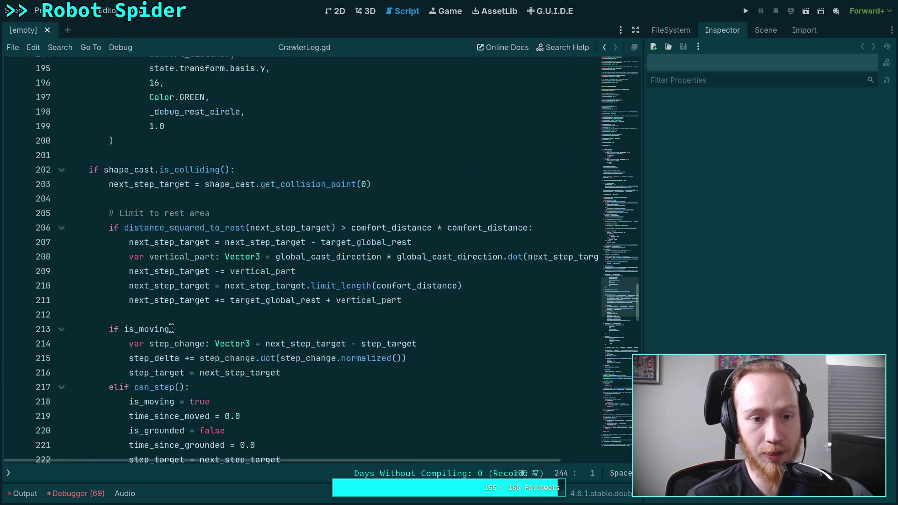
{"action": "scroll", "coordinate": [199, 318], "scroll_direction": "up", "scroll_amount": 12}
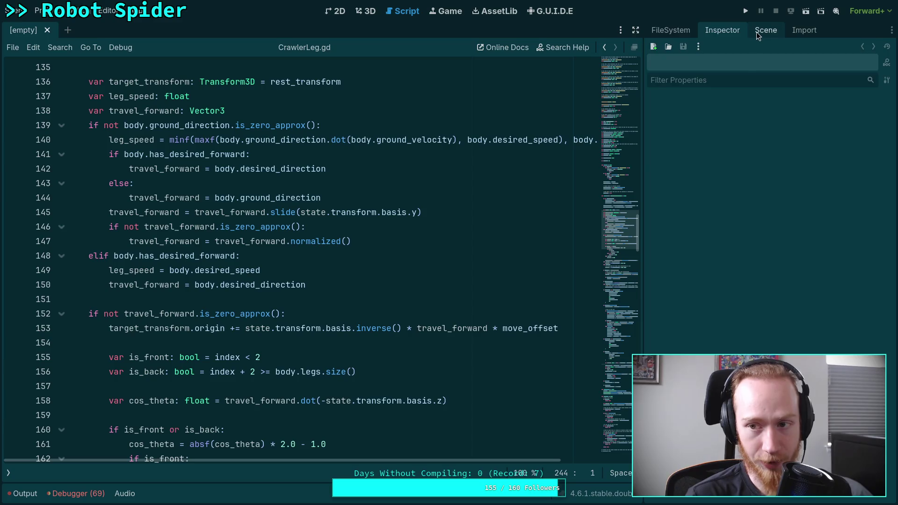
{"action": "left_click", "coordinate": [756, 32]}
{"action": "left_click", "coordinate": [675, 31]}
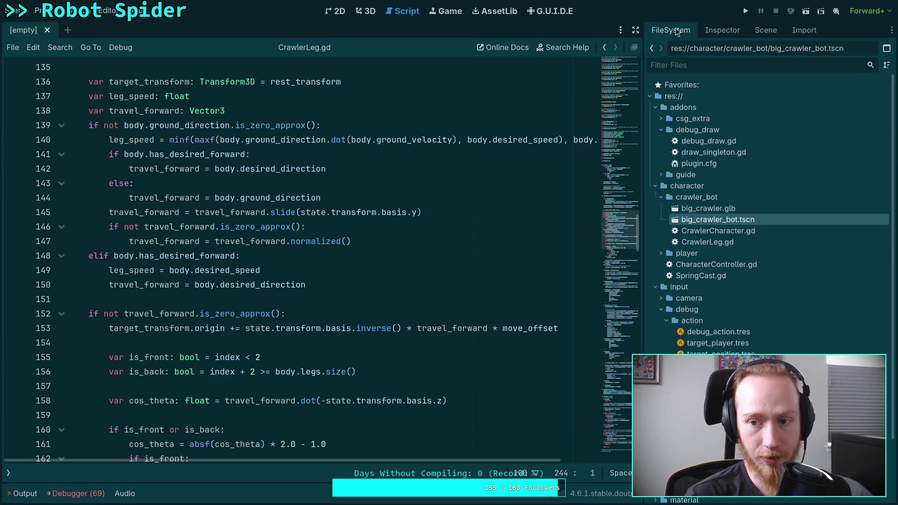
Open big_crawler_bot.tscn from the FileSystem dock.
{"action": "left_click", "coordinate": [763, 31]}
{"action": "left_click", "coordinate": [681, 31]}
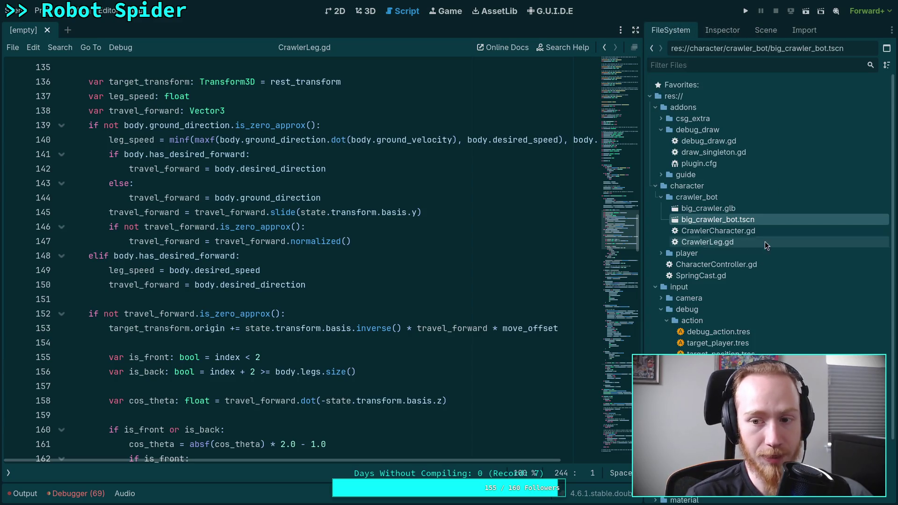
{"action": "double_click", "coordinate": [744, 223]}
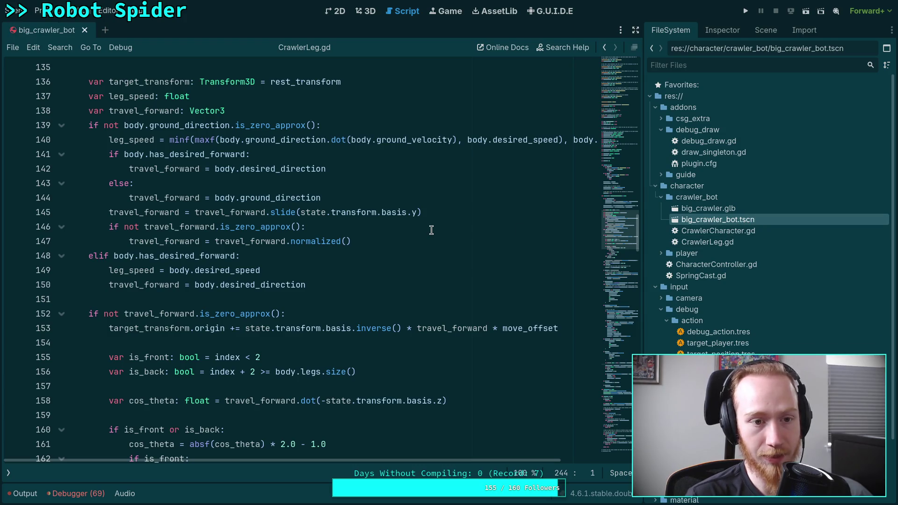
{"action": "scroll", "coordinate": [435, 229], "scroll_direction": "up", "scroll_amount": 5}
Set Skeleton3D's Callback Mode Process to Physics and save the scene.
{"action": "left_click", "coordinate": [732, 31]}
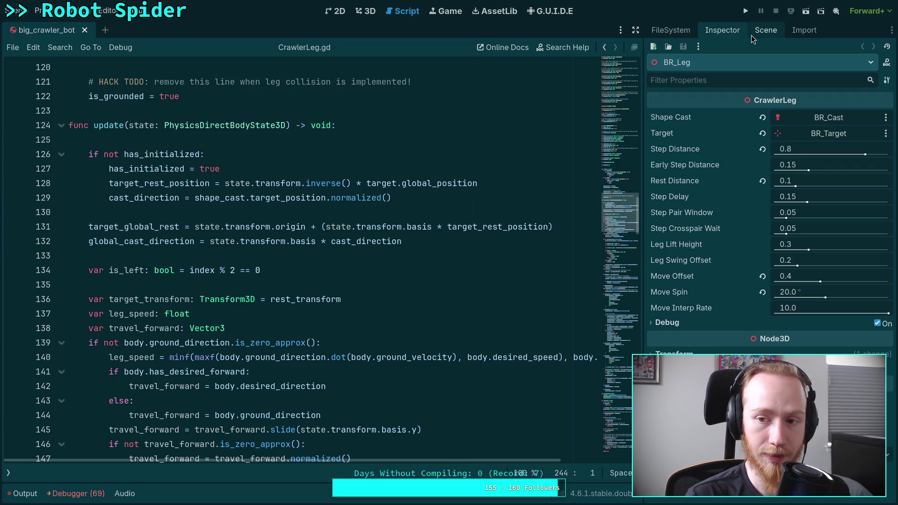
{"action": "left_click", "coordinate": [752, 33]}
{"action": "left_click", "coordinate": [713, 100]}
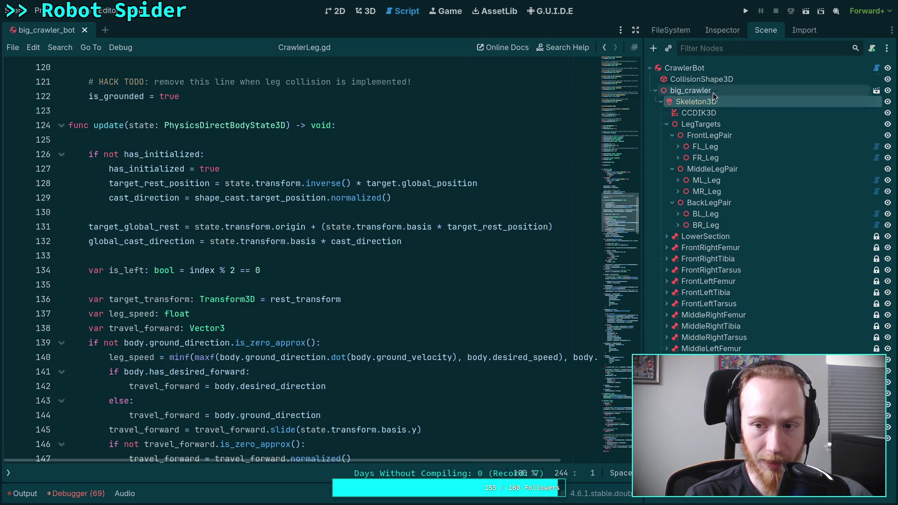
{"action": "left_click", "coordinate": [722, 31]}
{"action": "scroll", "coordinate": [750, 327], "scroll_direction": "down", "scroll_amount": 1}
{"action": "left_click", "coordinate": [795, 325]}
{"action": "left_click", "coordinate": [790, 340]}
{"action": "key", "text": "ctrl+s"}
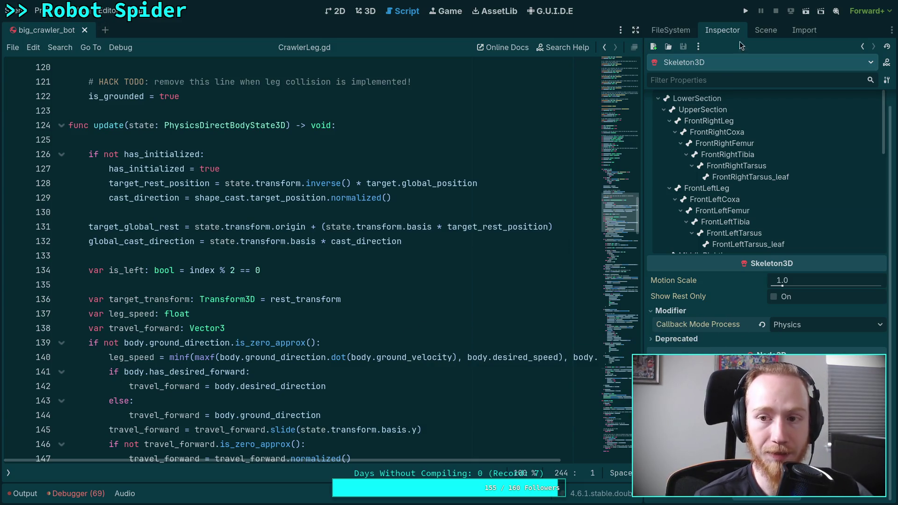
Recheck the Skeleton3D properties in the Inspector, then go back to the scene tree.
{"action": "left_click", "coordinate": [756, 31]}
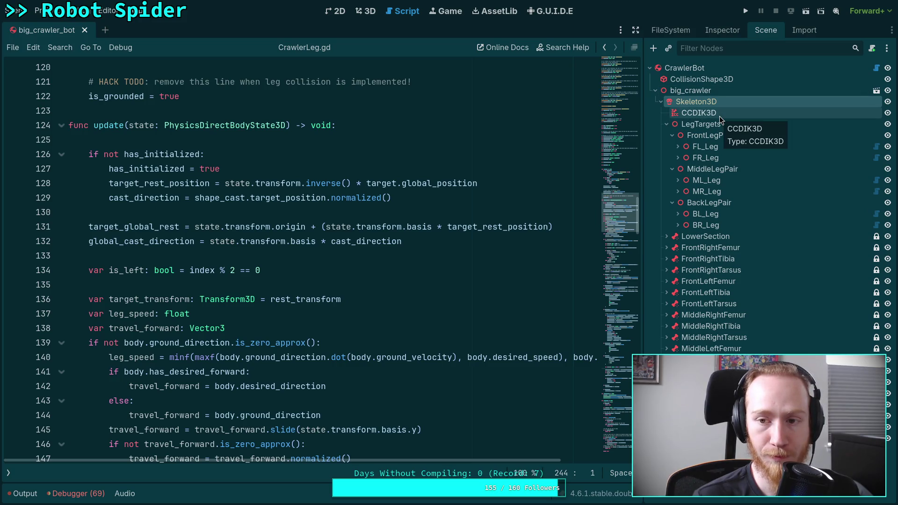
{"action": "left_click", "coordinate": [724, 31]}
{"action": "scroll", "coordinate": [724, 315], "scroll_direction": "down", "scroll_amount": 1}
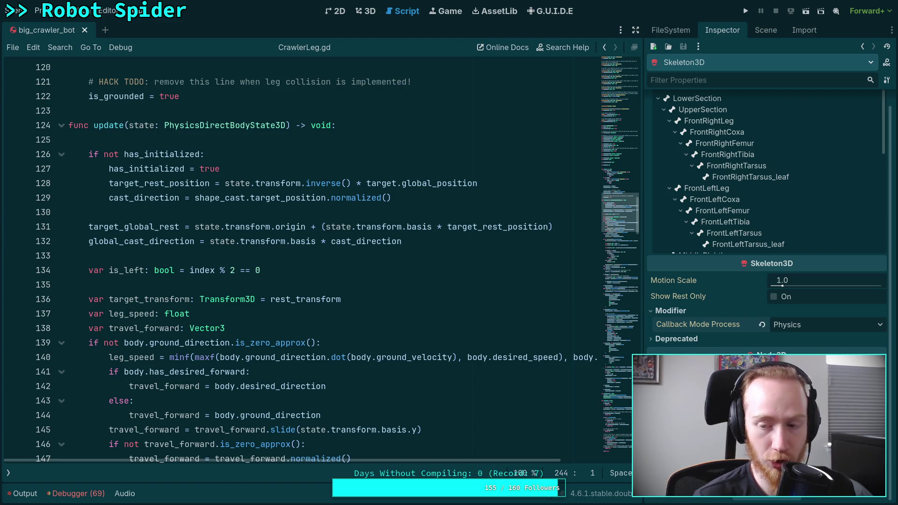
{"action": "scroll", "coordinate": [703, 315], "scroll_direction": "up", "scroll_amount": 1}
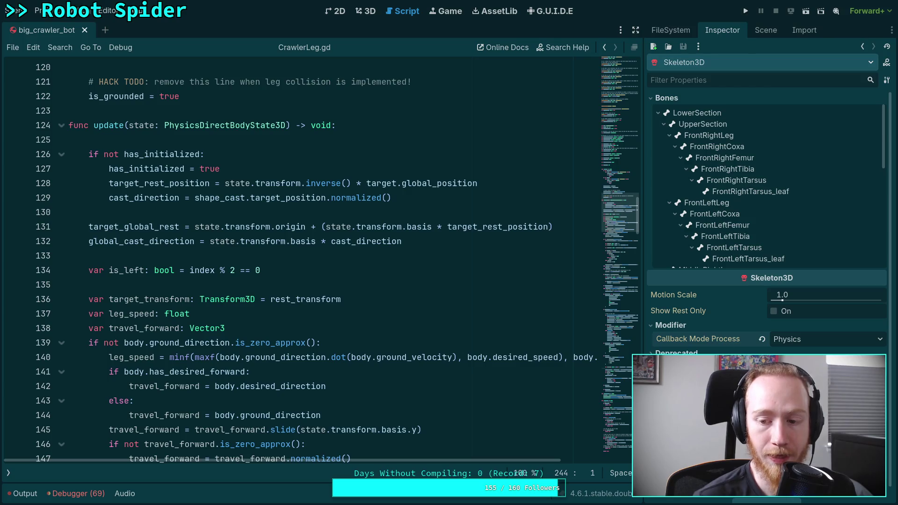
{"action": "mouse_move", "coordinate": [710, 340]}
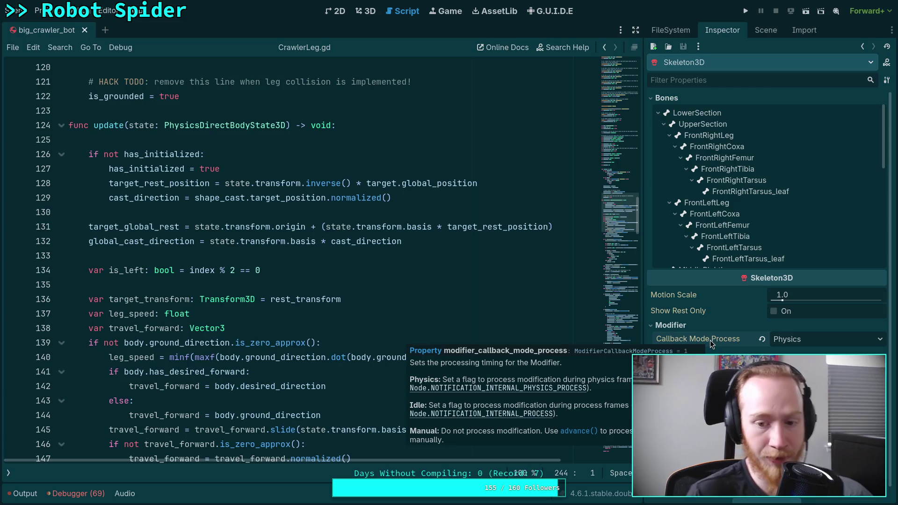
{"action": "left_click", "coordinate": [766, 32]}
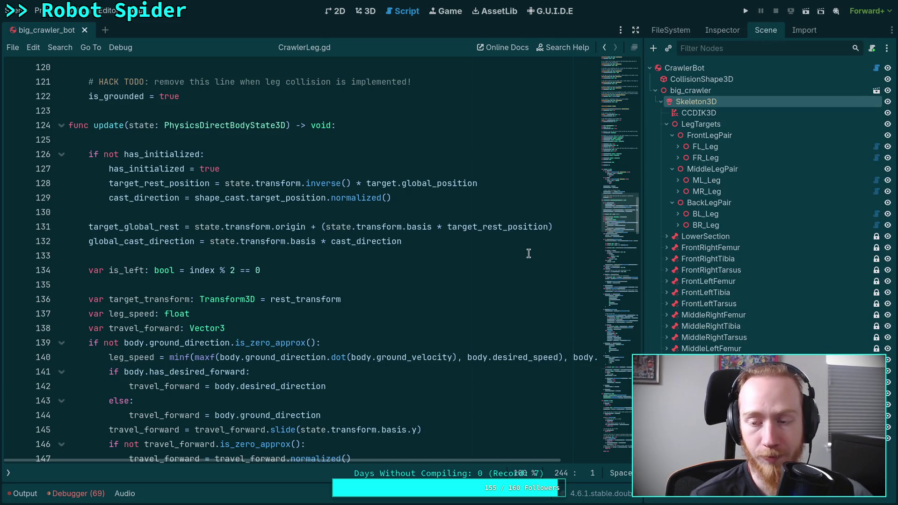
Revert Skeleton3D's Callback Mode Process to default, then set it back to Physics.
{"action": "left_click", "coordinate": [297, 283]}
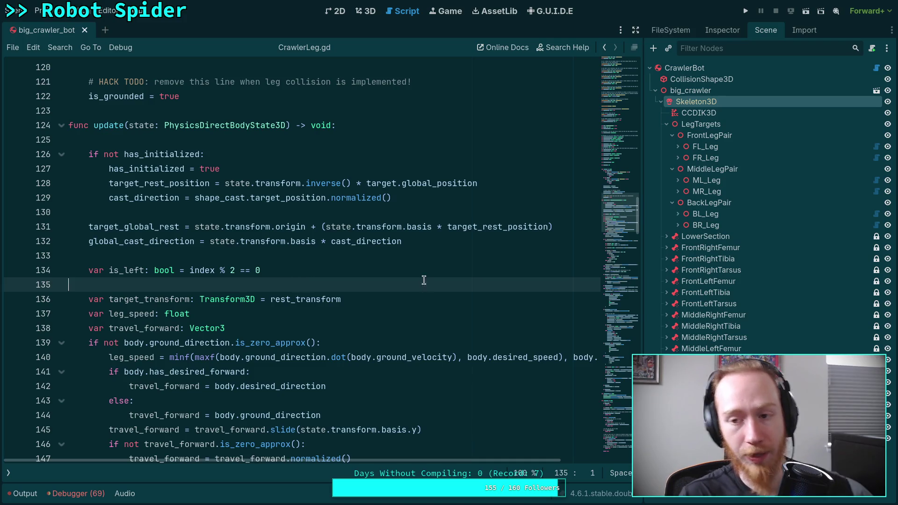
{"action": "left_click", "coordinate": [721, 30]}
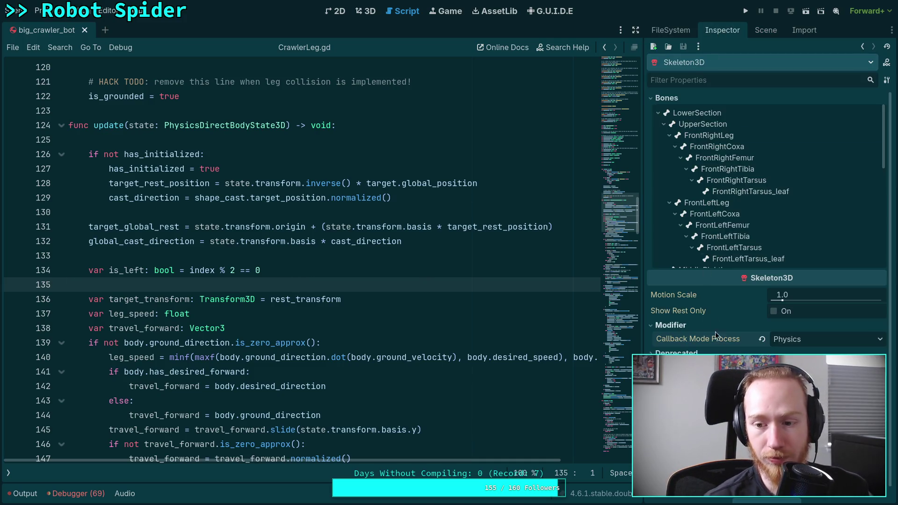
{"action": "left_click", "coordinate": [762, 338]}
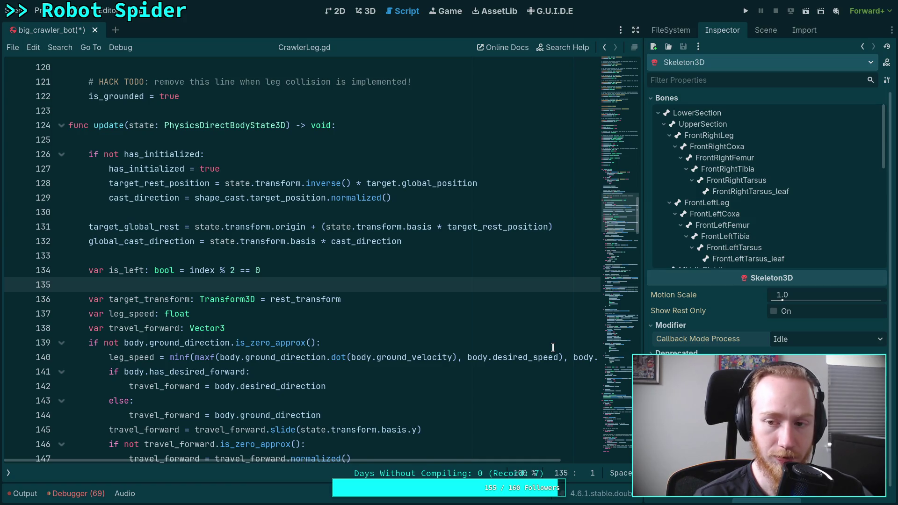
{"action": "left_click", "coordinate": [825, 340]}
{"action": "left_click", "coordinate": [795, 363]}
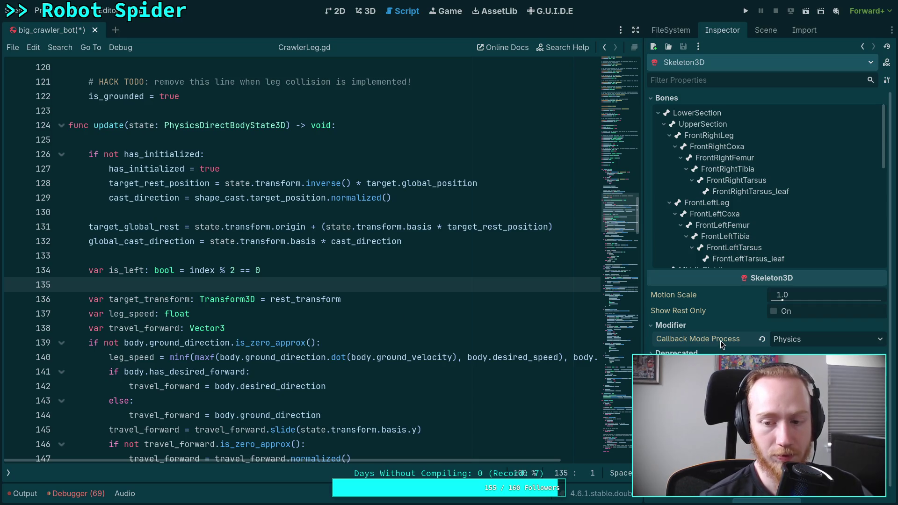
{"action": "mouse_move", "coordinate": [722, 345]}
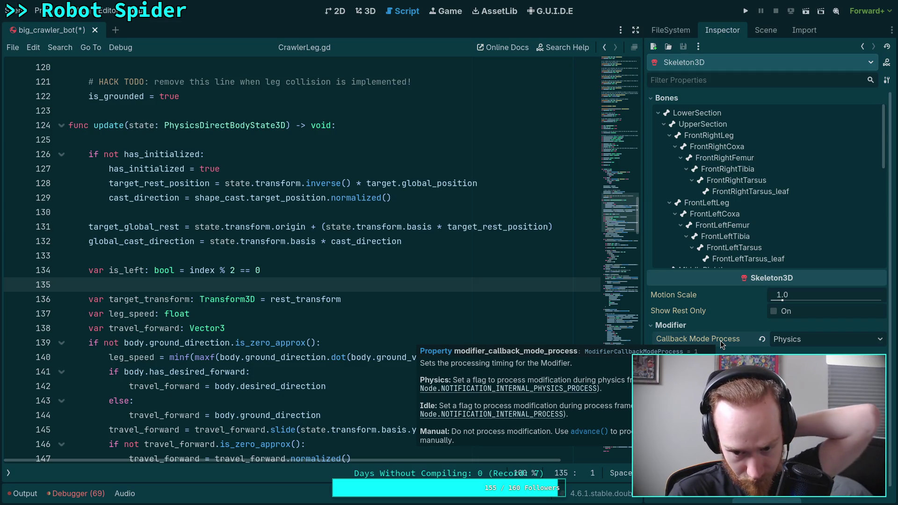
Test-run the crawler game with F5, stop it, and hide the output panel.
{"action": "key", "text": "F5"}
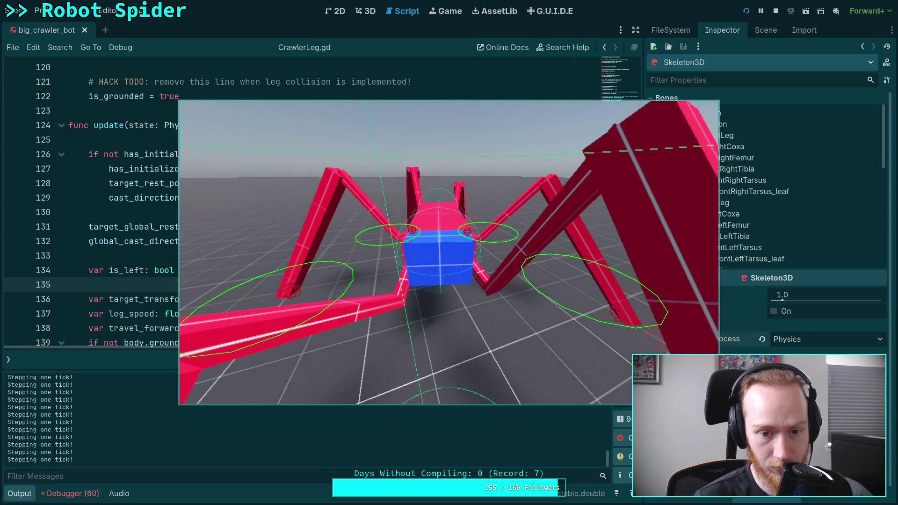
{"action": "left_click", "coordinate": [776, 11]}
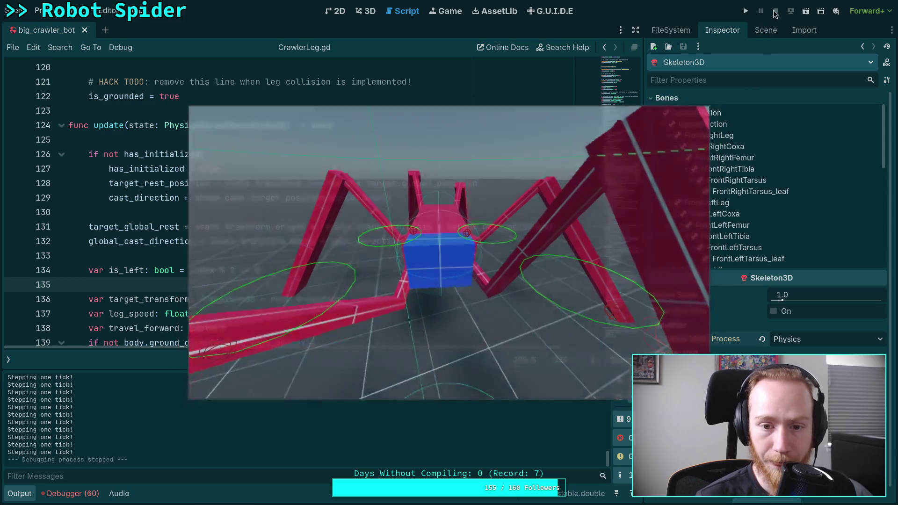
{"action": "key", "text": "alt+o"}
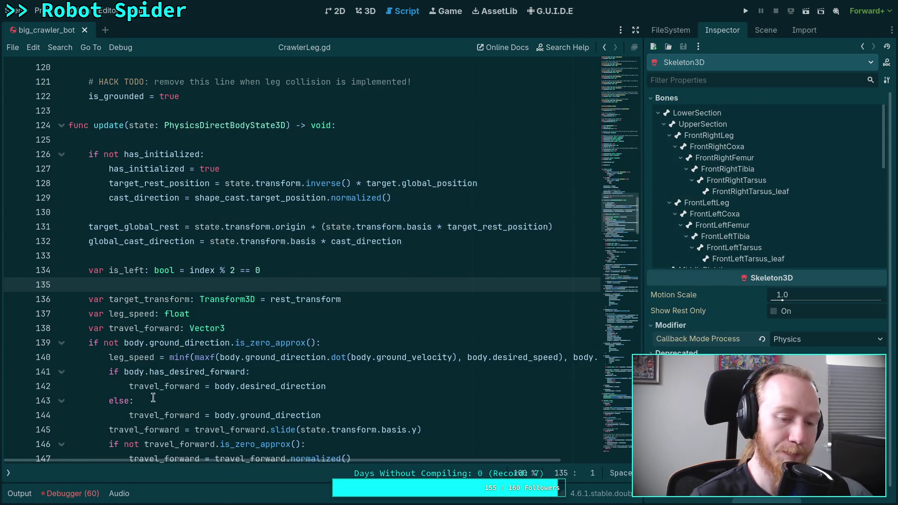
Scroll CrawlerLeg.gd down to the leg stepping code near line 234, then bring back the scene tree.
{"action": "scroll", "coordinate": [267, 282], "scroll_direction": "down", "scroll_amount": 1}
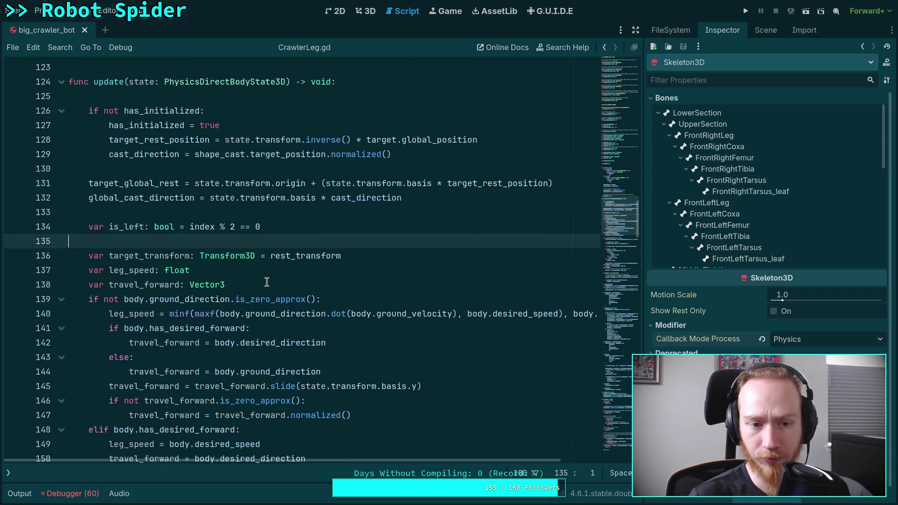
{"action": "scroll", "coordinate": [267, 281], "scroll_direction": "up", "scroll_amount": 2}
{"action": "scroll", "coordinate": [267, 281], "scroll_direction": "down", "scroll_amount": 6}
{"action": "scroll", "coordinate": [266, 281], "scroll_direction": "down", "scroll_amount": 14}
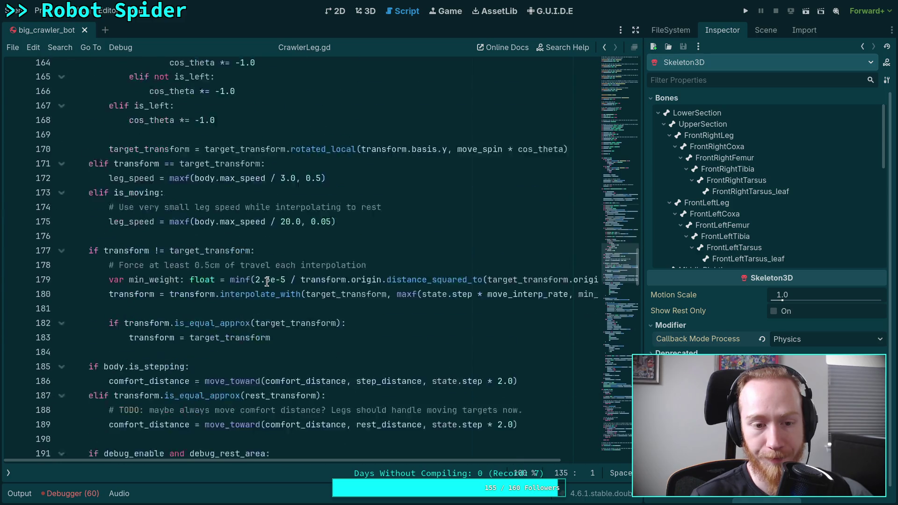
{"action": "scroll", "coordinate": [267, 282], "scroll_direction": "down", "scroll_amount": 12}
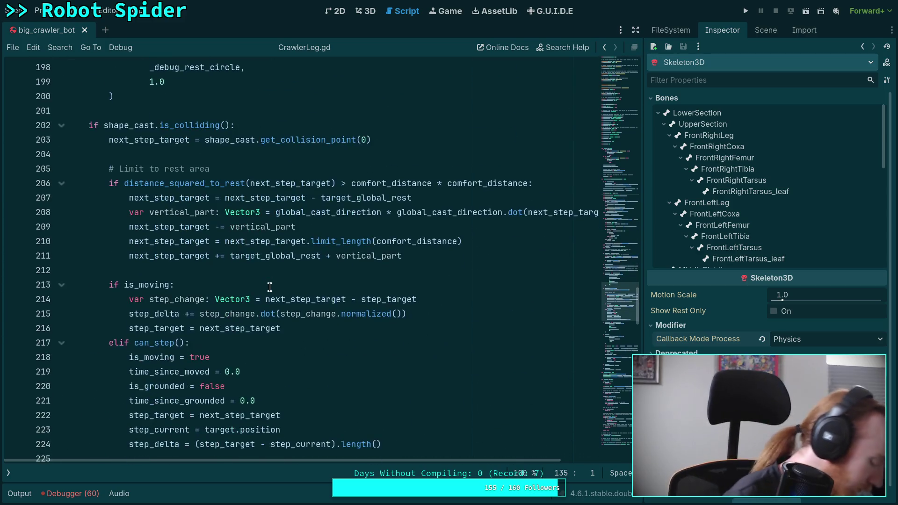
{"action": "scroll", "coordinate": [307, 298], "scroll_direction": "down", "scroll_amount": 7}
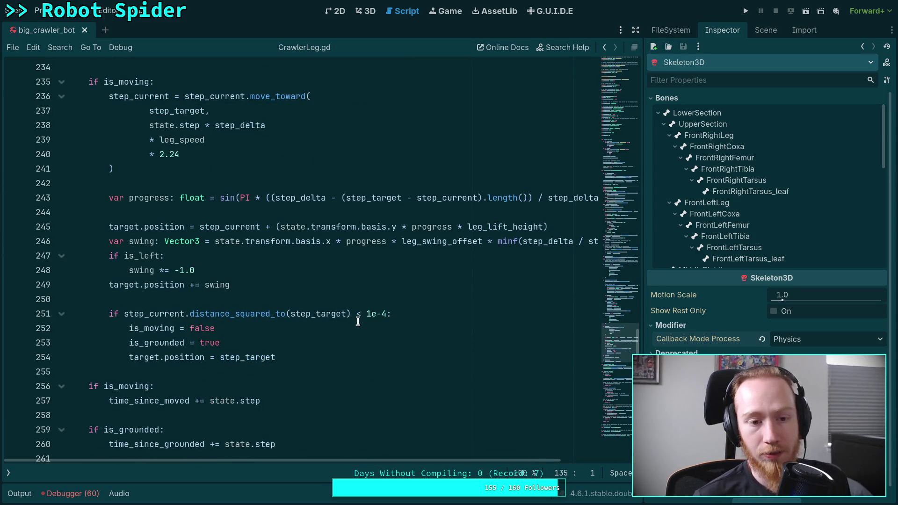
{"action": "left_click", "coordinate": [755, 33]}
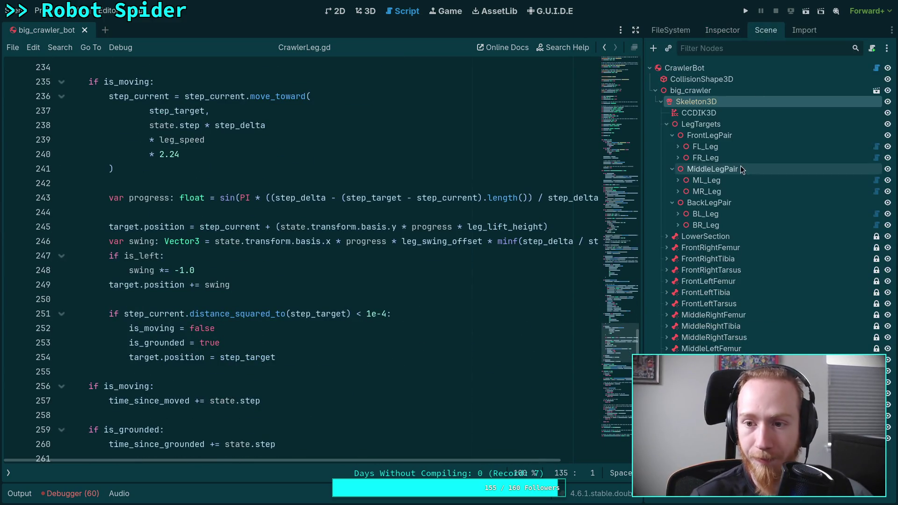
Expand LegTargets > FrontLegPair > FL_Leg to reveal FL_Cast and FL_Target, then select FL_Cast and FL_Leg.
{"action": "left_click", "coordinate": [667, 125]}
{"action": "left_click", "coordinate": [667, 124]}
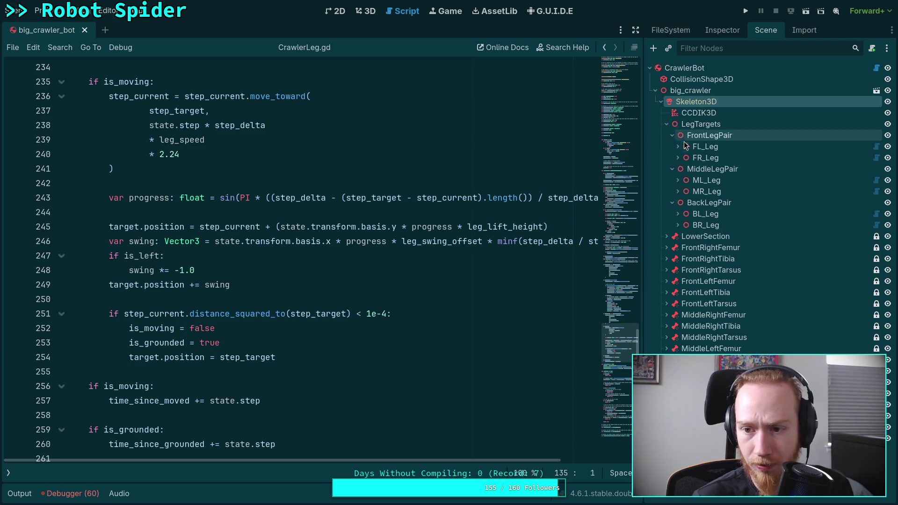
{"action": "left_click", "coordinate": [678, 146]}
{"action": "left_click", "coordinate": [678, 146]}
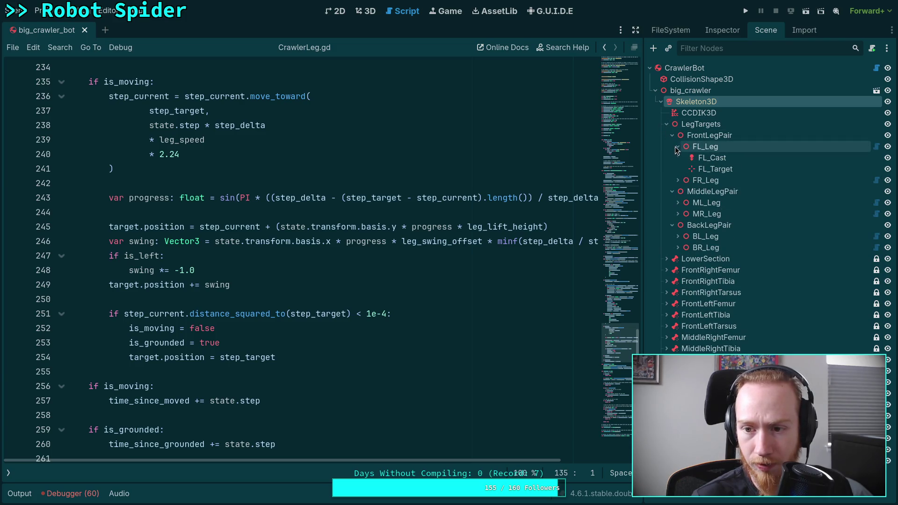
{"action": "left_click", "coordinate": [672, 136]}
{"action": "left_click", "coordinate": [670, 135]}
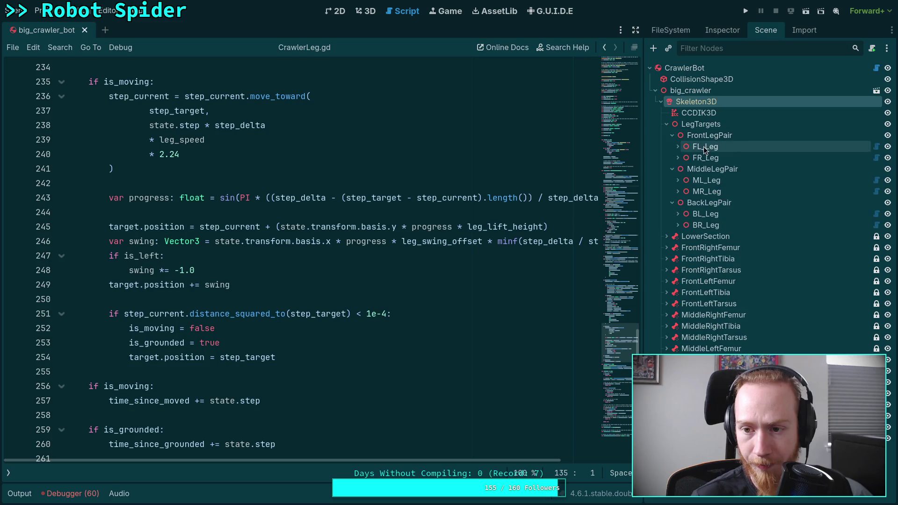
{"action": "left_click", "coordinate": [677, 147]}
{"action": "left_click", "coordinate": [704, 158]}
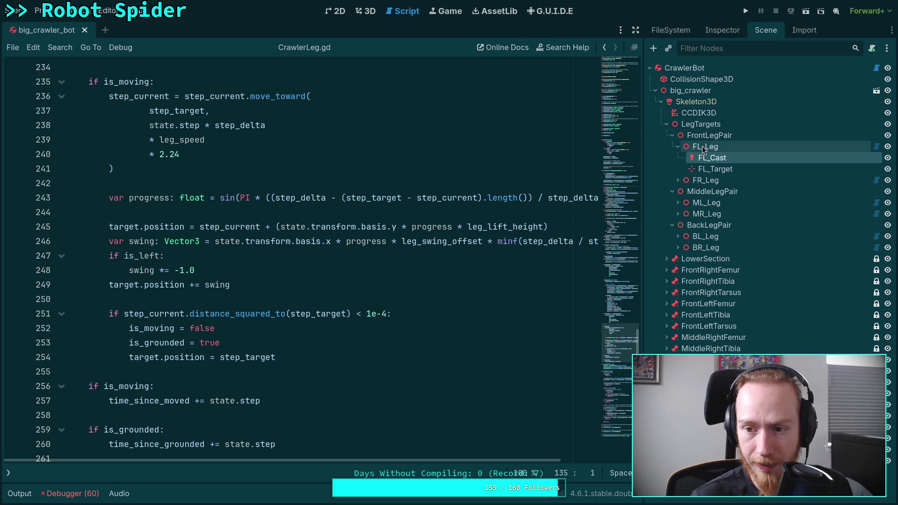
{"action": "left_click", "coordinate": [705, 147]}
Review FL_Leg's leg properties, then show the crawler robot in the 3D view.
{"action": "left_click", "coordinate": [722, 30]}
{"action": "mouse_move", "coordinate": [715, 213]}
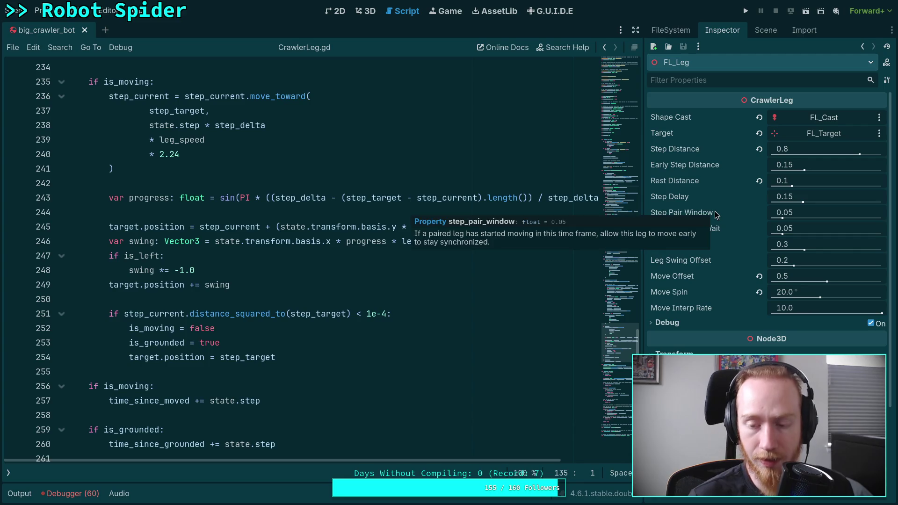
{"action": "left_click", "coordinate": [763, 31]}
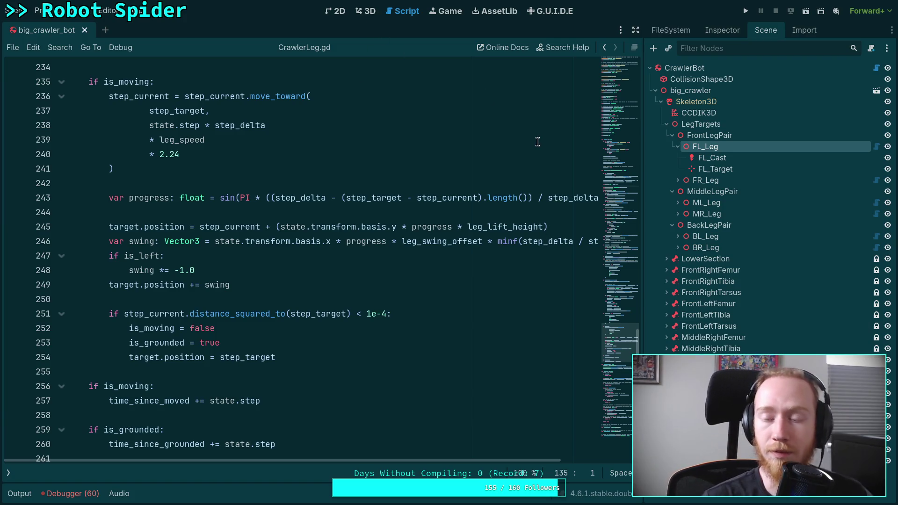
{"action": "left_click", "coordinate": [365, 17]}
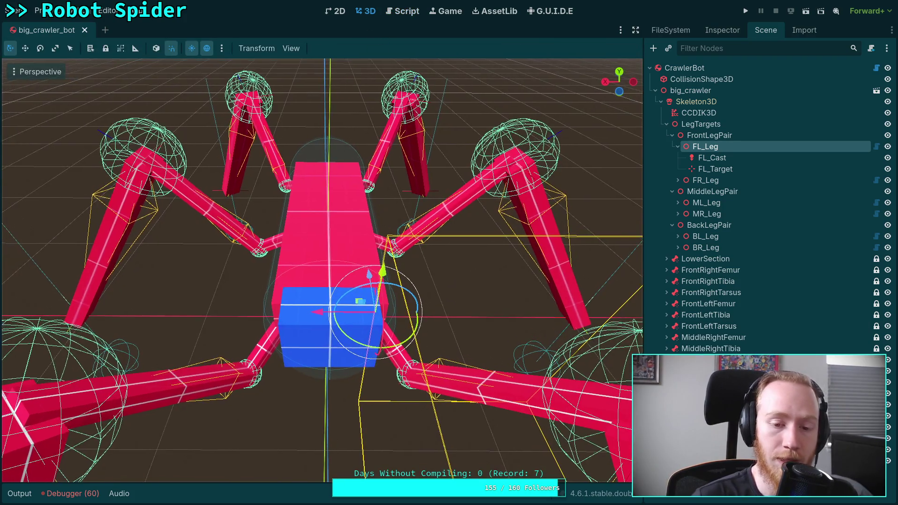
Check the CCDIK3D node's per-leg settings and its Root Bone Name without changing it.
{"action": "left_click", "coordinate": [702, 113]}
{"action": "left_click", "coordinate": [728, 27]}
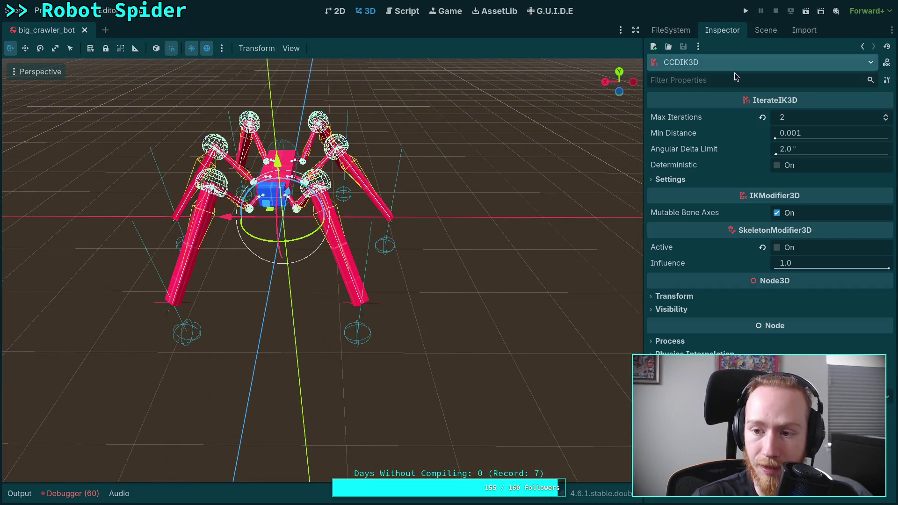
{"action": "left_click", "coordinate": [711, 177]}
{"action": "left_click", "coordinate": [807, 235]}
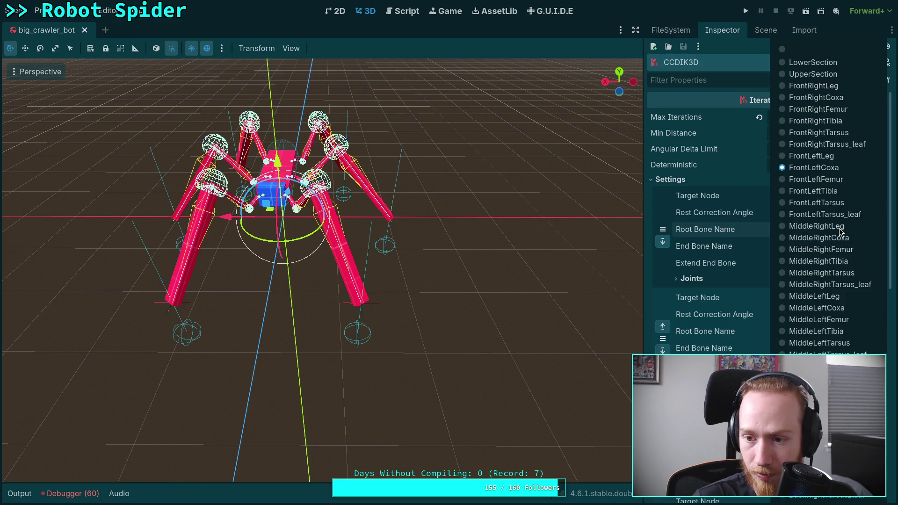
{"action": "left_click", "coordinate": [708, 232]}
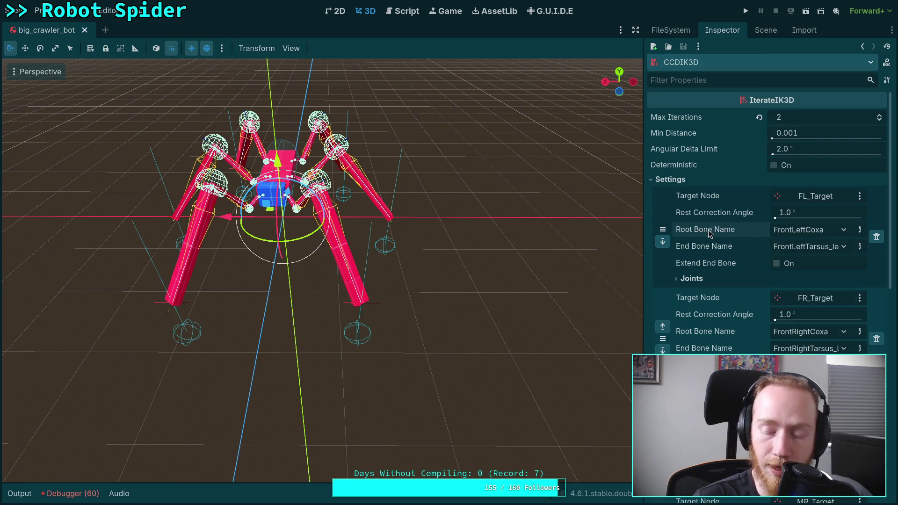
{"action": "left_click", "coordinate": [670, 179]}
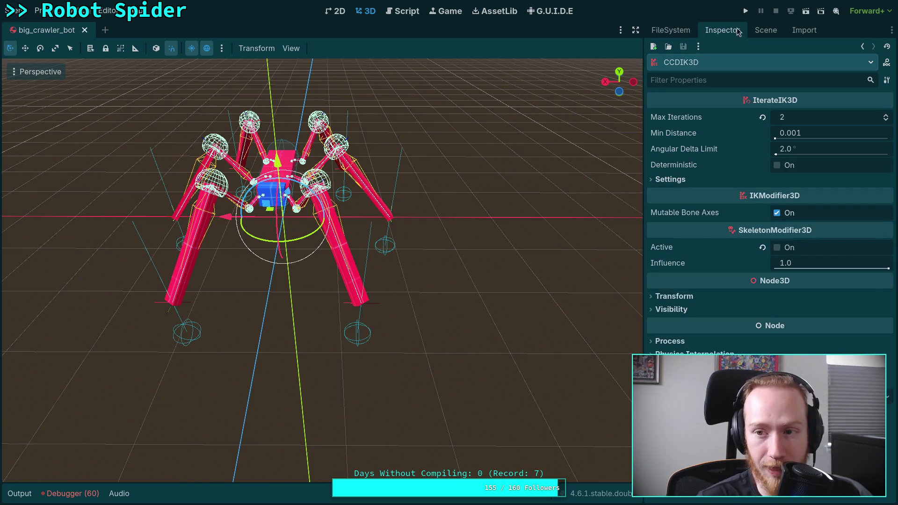
Select FL_Leg and review its CrawlerLeg step settings in the Inspector.
{"action": "left_click", "coordinate": [766, 30]}
{"action": "left_click", "coordinate": [712, 147]}
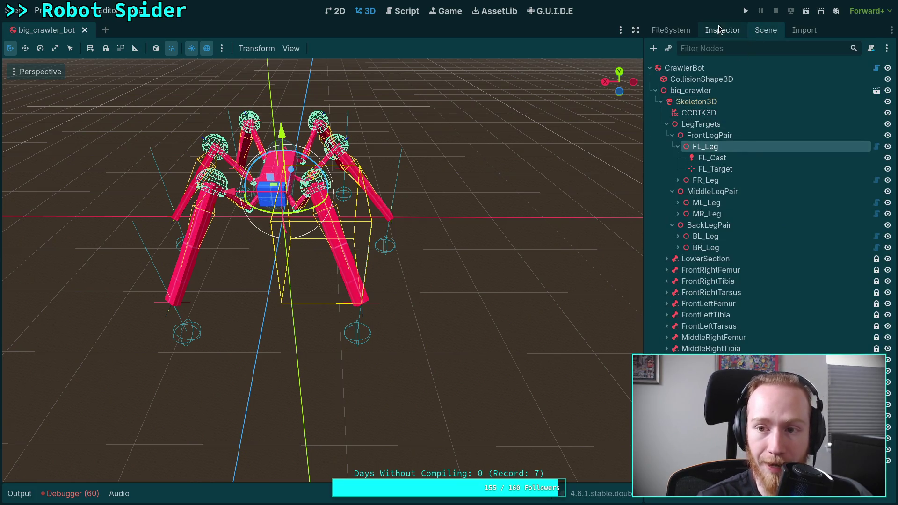
{"action": "left_click", "coordinate": [723, 29]}
{"action": "left_click", "coordinate": [773, 30]}
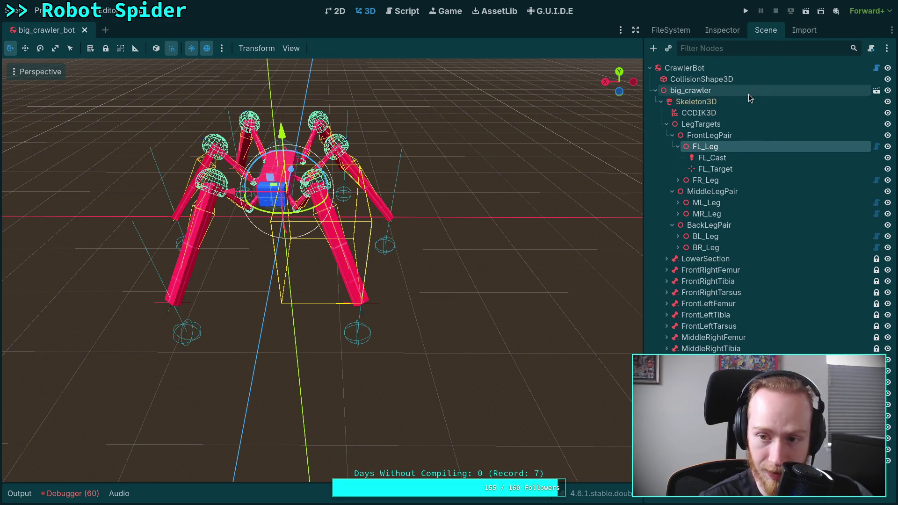
{"action": "left_click", "coordinate": [719, 31]}
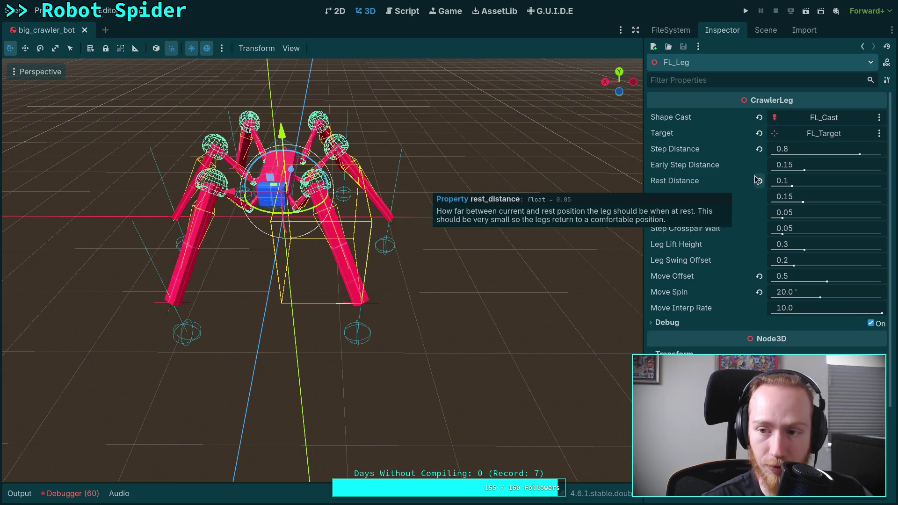
{"action": "mouse_move", "coordinate": [732, 175]}
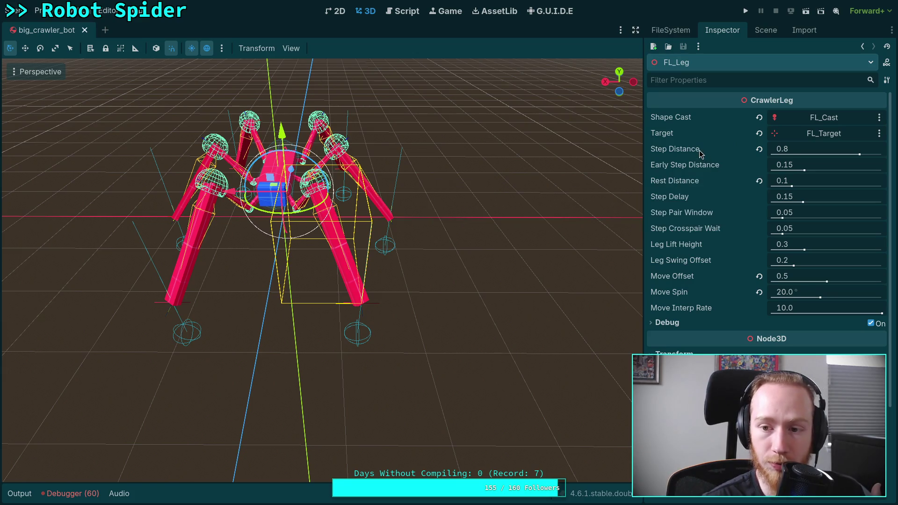
{"action": "mouse_move", "coordinate": [700, 150]}
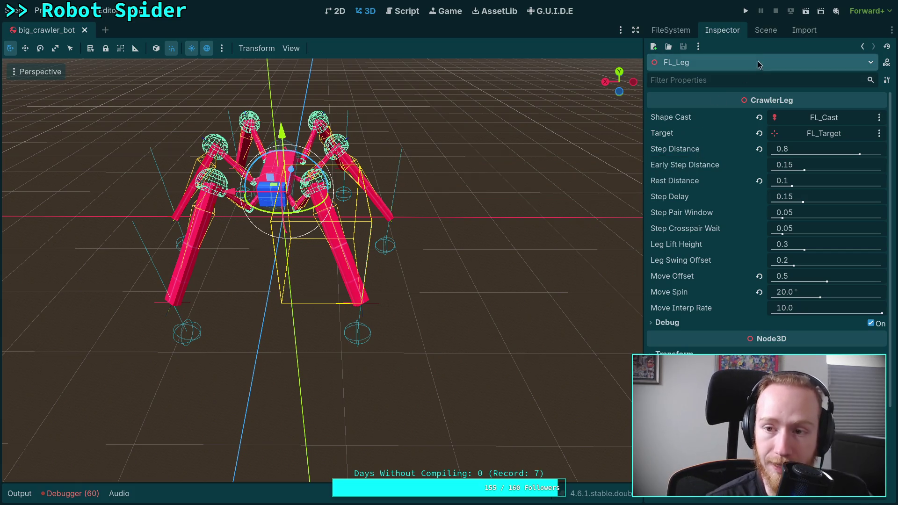
Select the Skeleton3D node and display its bone list.
{"action": "left_click", "coordinate": [763, 32]}
{"action": "left_click", "coordinate": [723, 100]}
{"action": "left_click", "coordinate": [712, 32]}
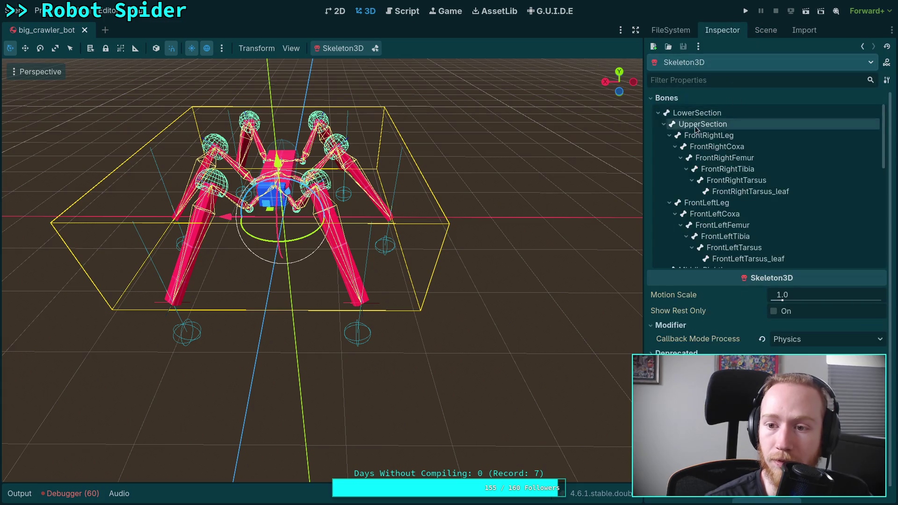
Compare the FrontRightTarsus and FrontRightTarsus_leaf bones by switching between them in the Bones list.
{"action": "left_click", "coordinate": [744, 192]}
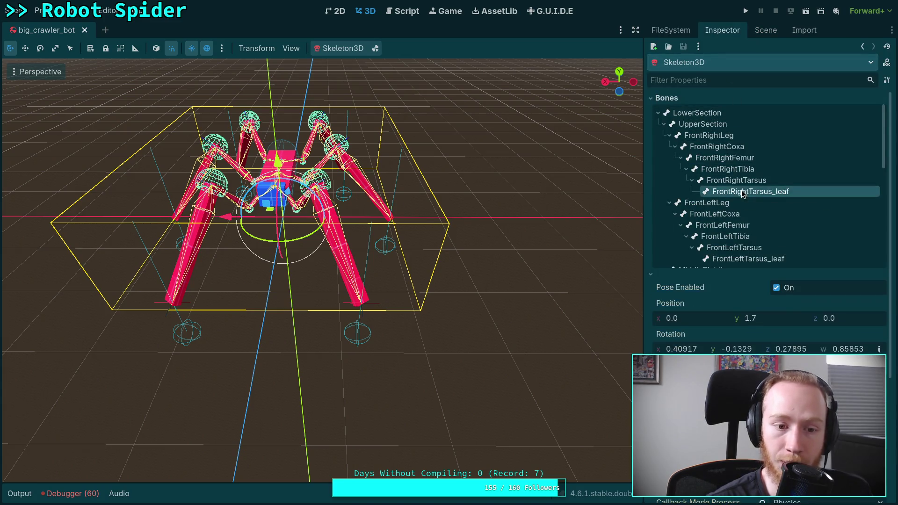
{"action": "left_click", "coordinate": [736, 180]}
{"action": "left_click", "coordinate": [741, 192]}
{"action": "left_click", "coordinate": [736, 181]}
{"action": "left_click", "coordinate": [741, 192]}
{"action": "left_click", "coordinate": [738, 180]}
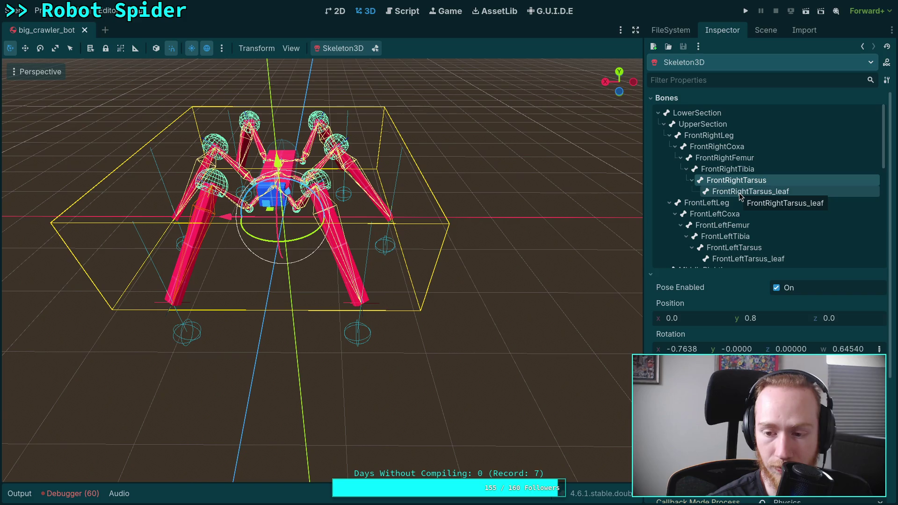
{"action": "left_click", "coordinate": [741, 192]}
{"action": "left_click", "coordinate": [738, 180]}
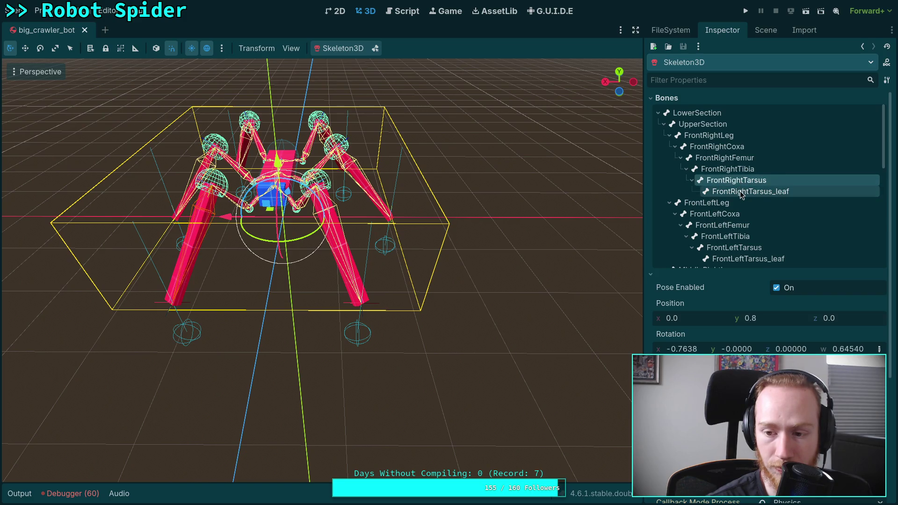
{"action": "left_click", "coordinate": [741, 193]}
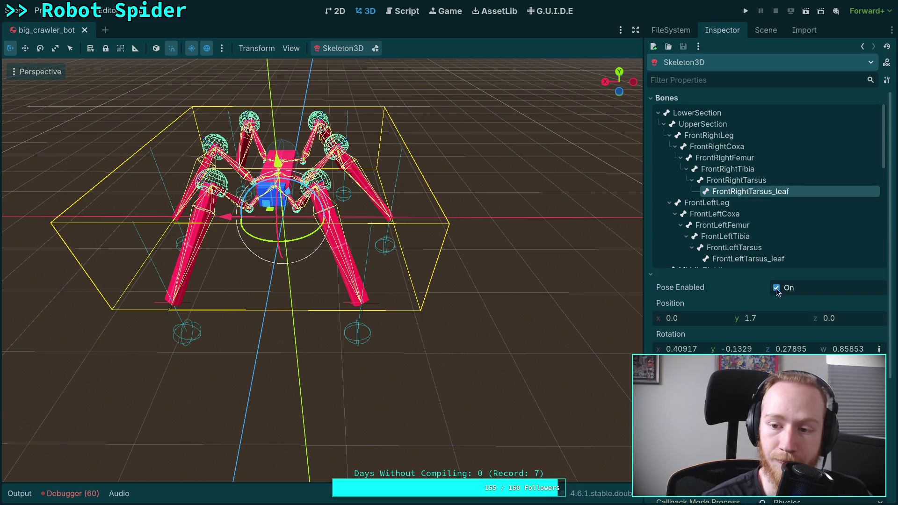
{"action": "left_click", "coordinate": [733, 181]}
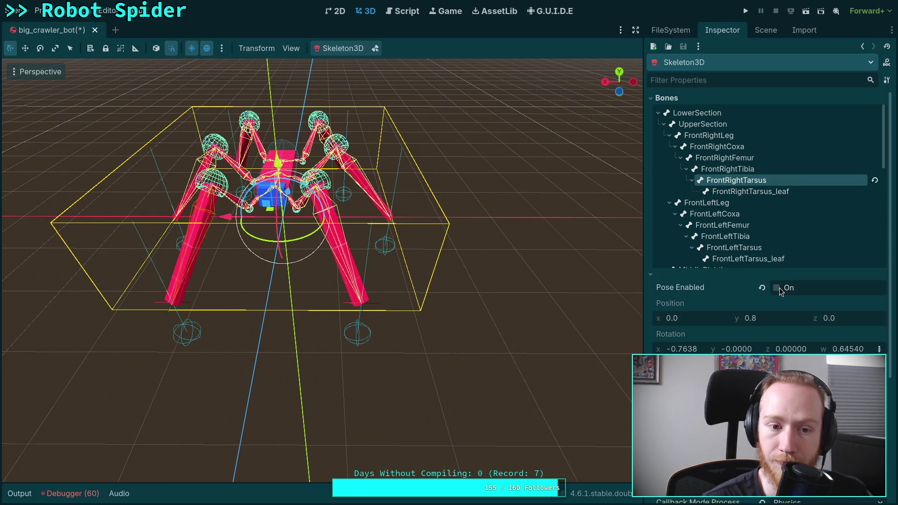
{"action": "left_click", "coordinate": [744, 192]}
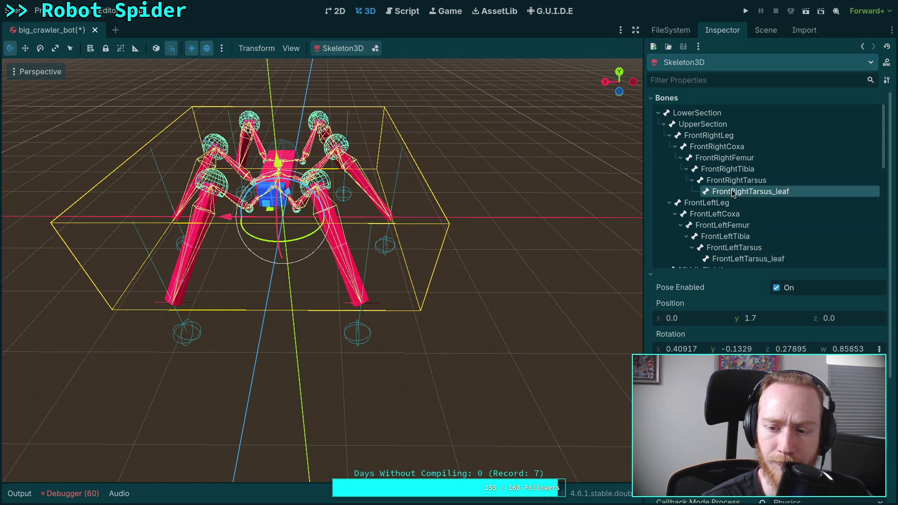
{"action": "scroll", "coordinate": [703, 253], "scroll_direction": "down", "scroll_amount": 2}
{"action": "scroll", "coordinate": [704, 285], "scroll_direction": "down", "scroll_amount": 3}
{"action": "scroll", "coordinate": [704, 262], "scroll_direction": "up", "scroll_amount": 5}
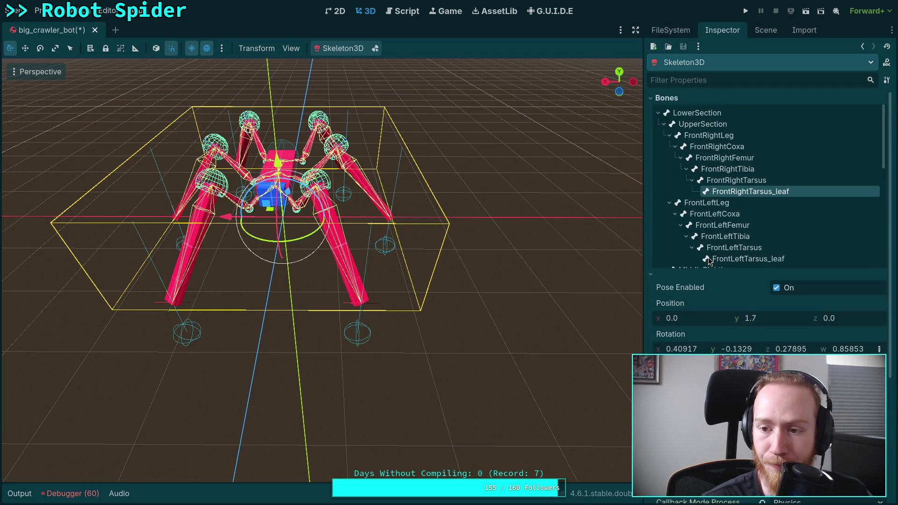
Select FL_Leg to show its CrawlerLeg properties and return to the Script workspace.
{"action": "left_click", "coordinate": [762, 32]}
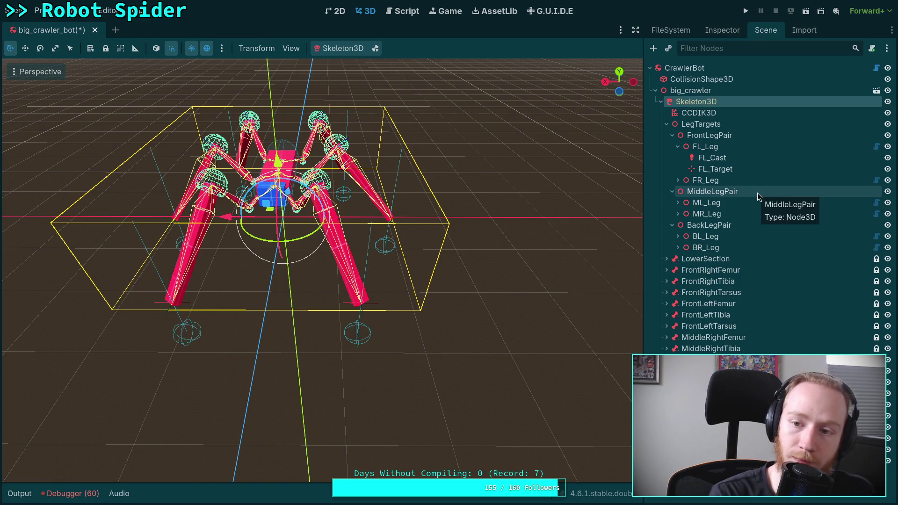
{"action": "left_click", "coordinate": [706, 147]}
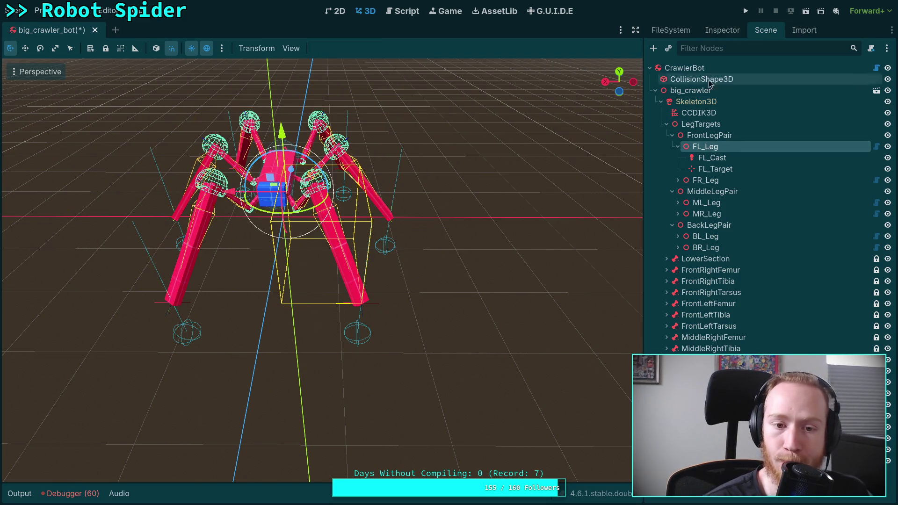
{"action": "left_click", "coordinate": [722, 31]}
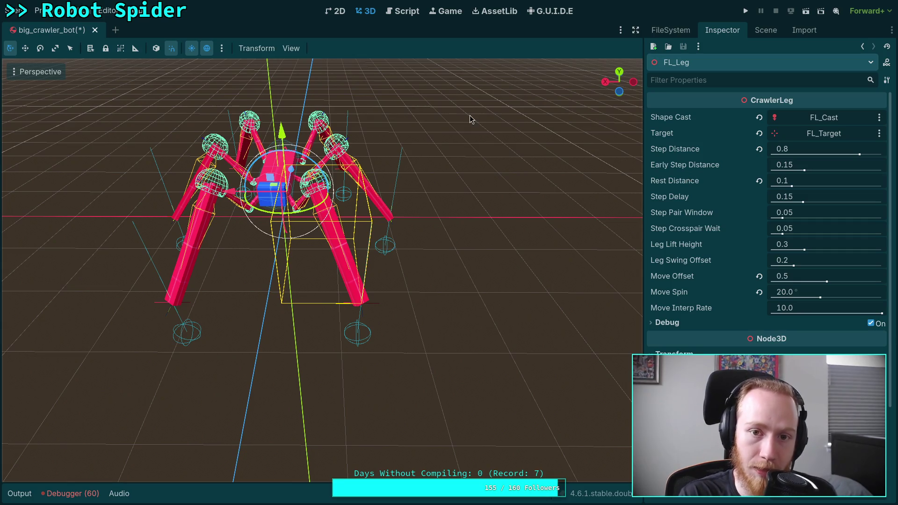
{"action": "left_click", "coordinate": [390, 9]}
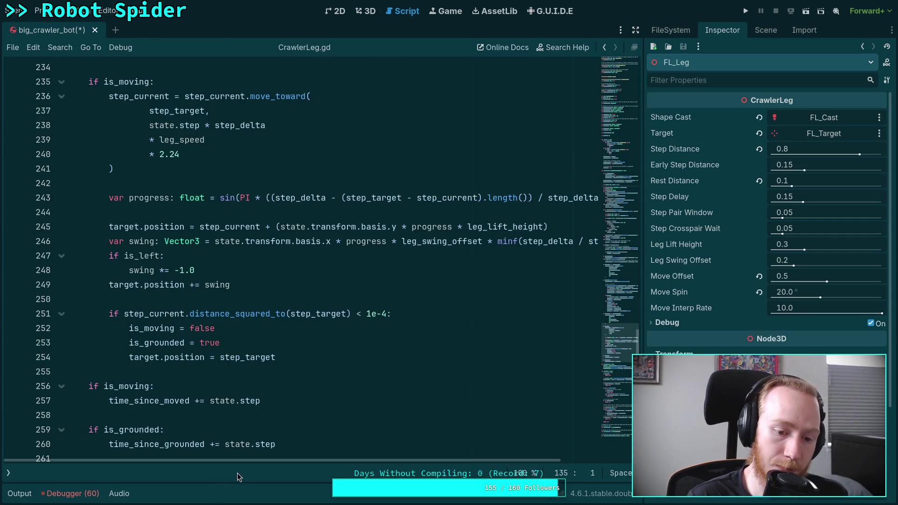
Open a new empty line below the shape_rid declaration in CrawlerLeg.gd.
{"action": "scroll", "coordinate": [366, 295], "scroll_direction": "up", "scroll_amount": 5}
{"action": "scroll", "coordinate": [366, 295], "scroll_direction": "up", "scroll_amount": 20}
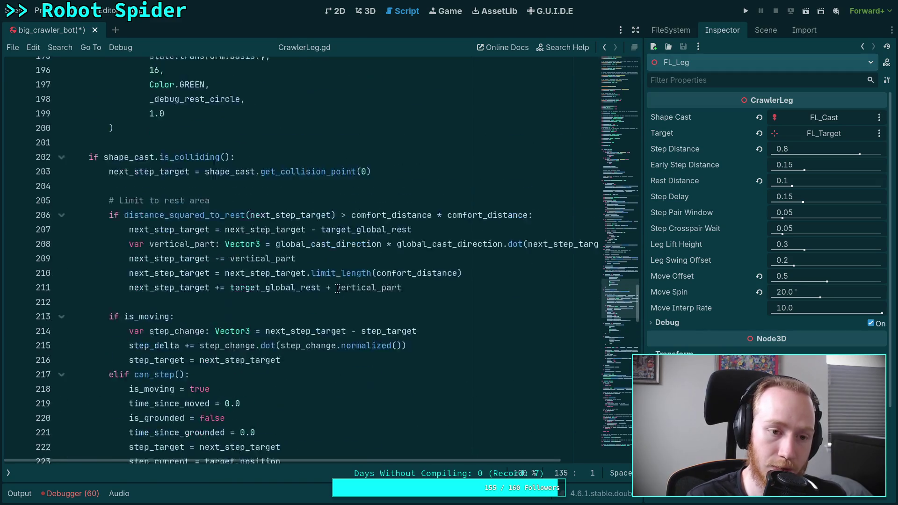
{"action": "scroll", "coordinate": [380, 270], "scroll_direction": "up", "scroll_amount": 19}
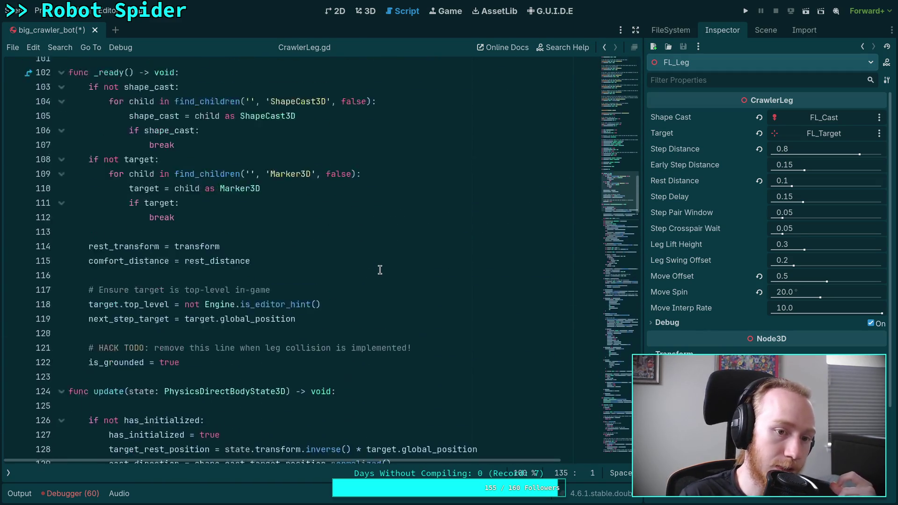
{"action": "scroll", "coordinate": [319, 261], "scroll_direction": "down", "scroll_amount": 4}
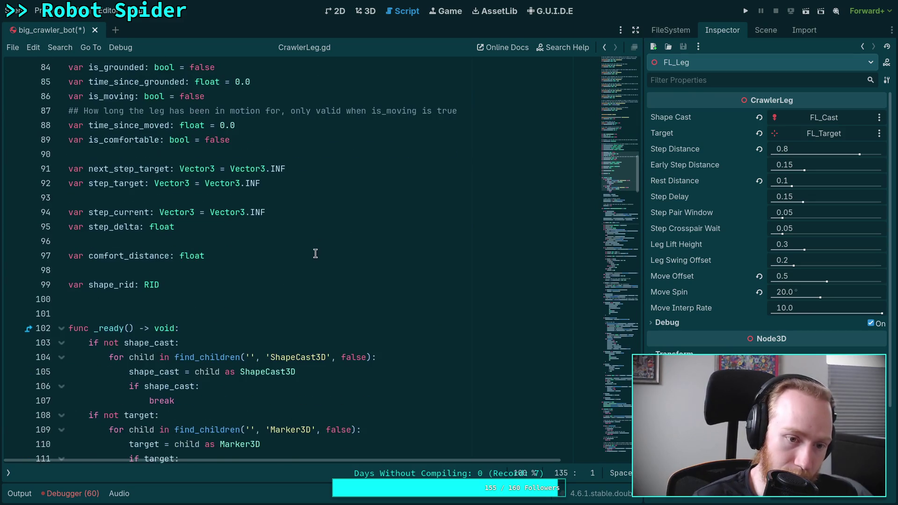
{"action": "left_click", "coordinate": [245, 288]}
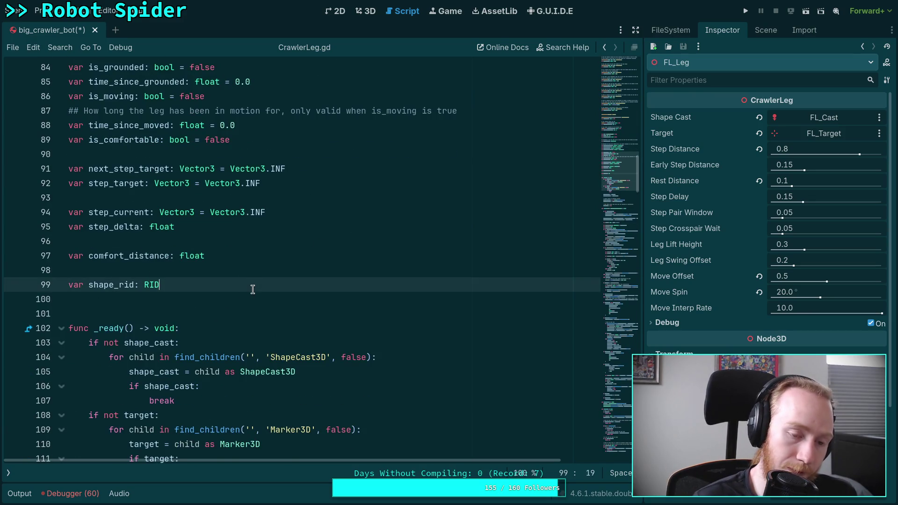
{"action": "key", "text": "Return"}
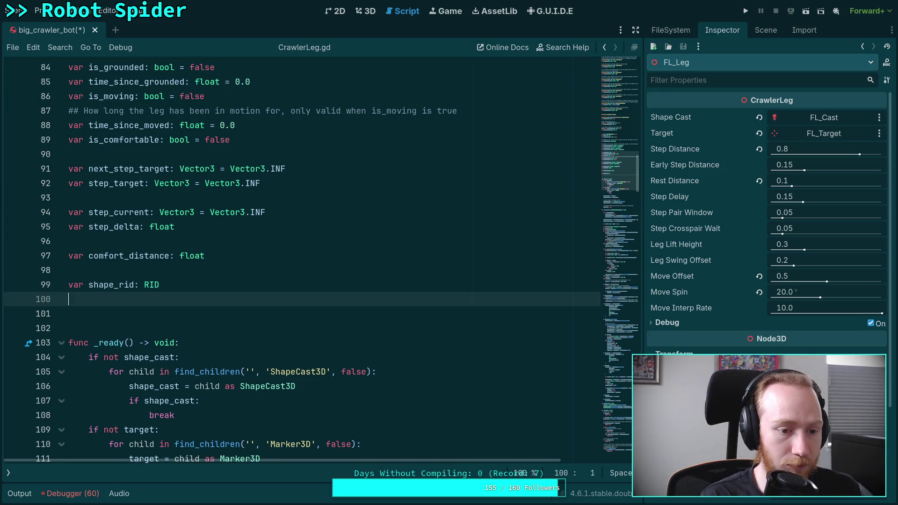
{"action": "left_click", "coordinate": [74, 285]}
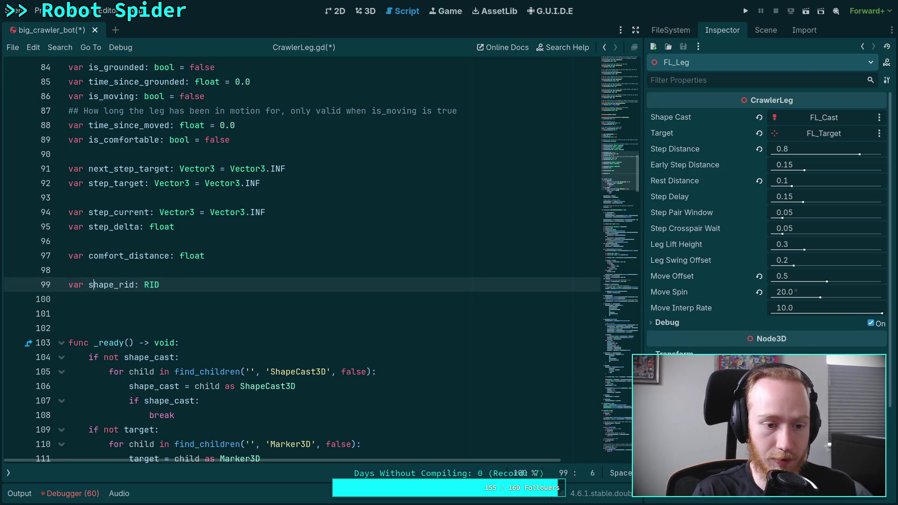
{"action": "left_click", "coordinate": [69, 300]}
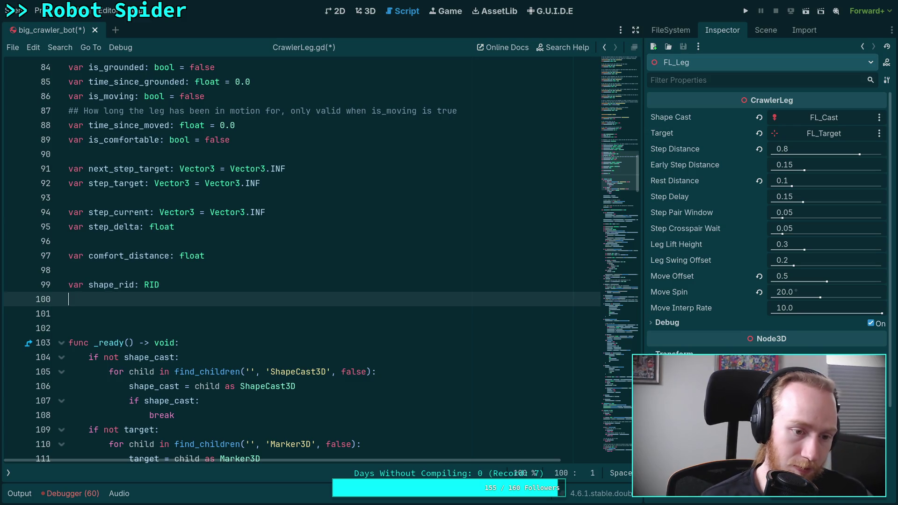
{"action": "left_click", "coordinate": [89, 285]}
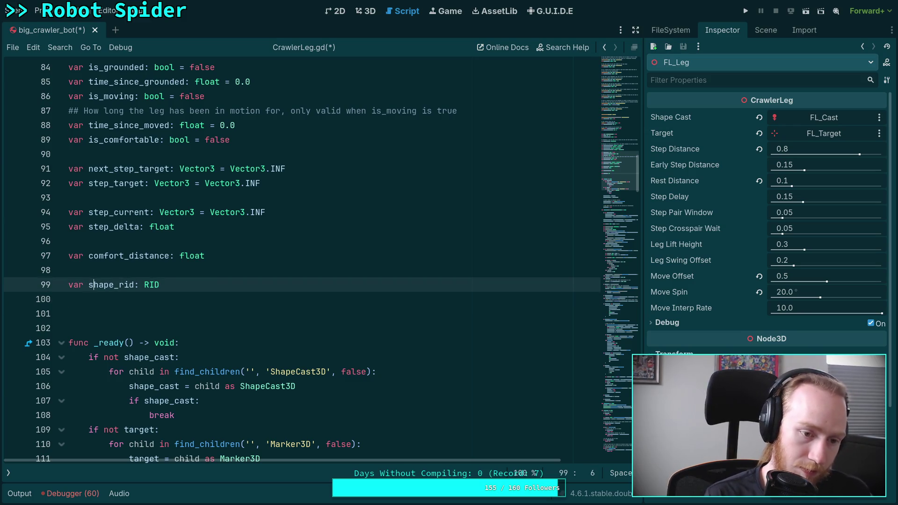
{"action": "left_click", "coordinate": [69, 299]}
Declare 'var ground_bone: int' on the new line.
{"action": "type", "text": "var "}
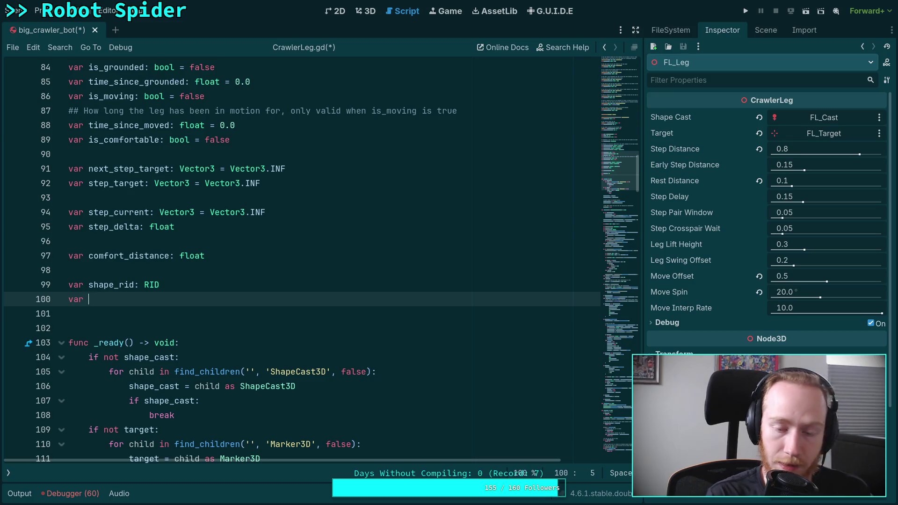
{"action": "type", "text": "ground_bone"}
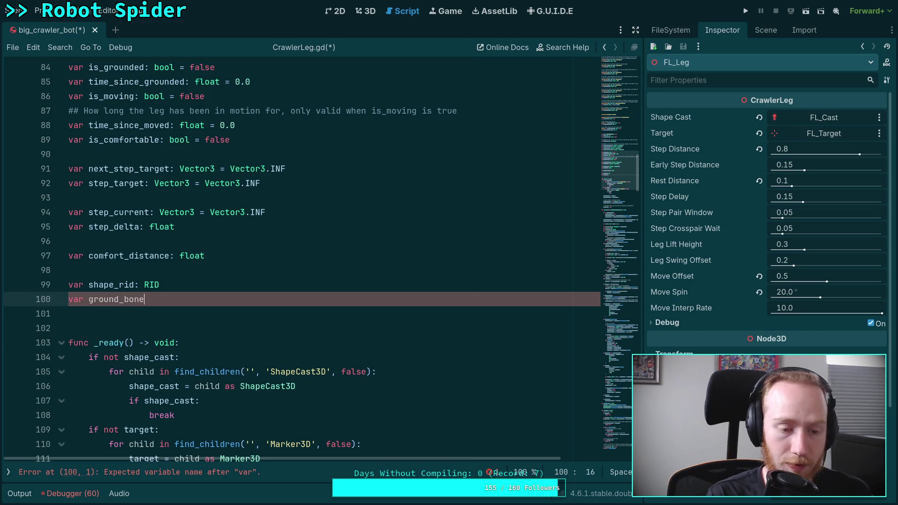
{"action": "scroll", "coordinate": [283, 278], "scroll_direction": "up", "scroll_amount": 4}
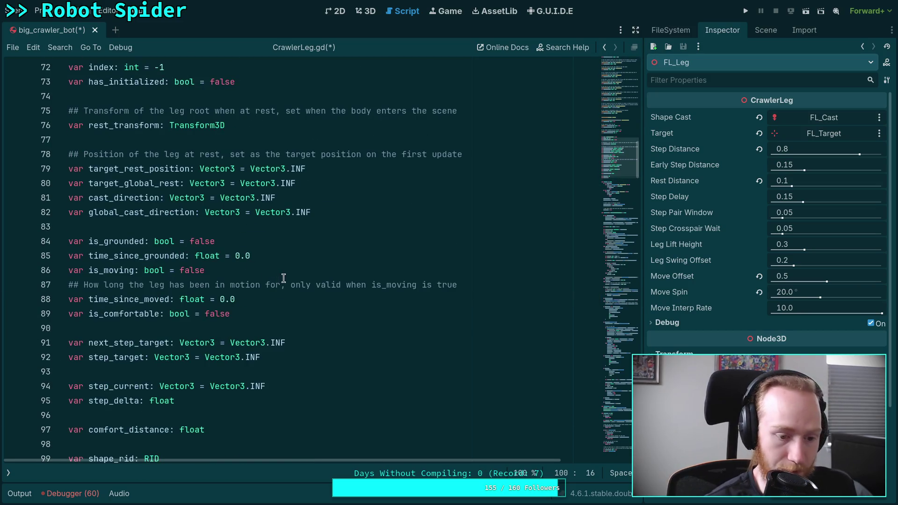
{"action": "scroll", "coordinate": [283, 278], "scroll_direction": "down", "scroll_amount": 3}
{"action": "key", "text": "ctrl+BackSpace"}
{"action": "key", "text": "ctrl+BackSpace"}
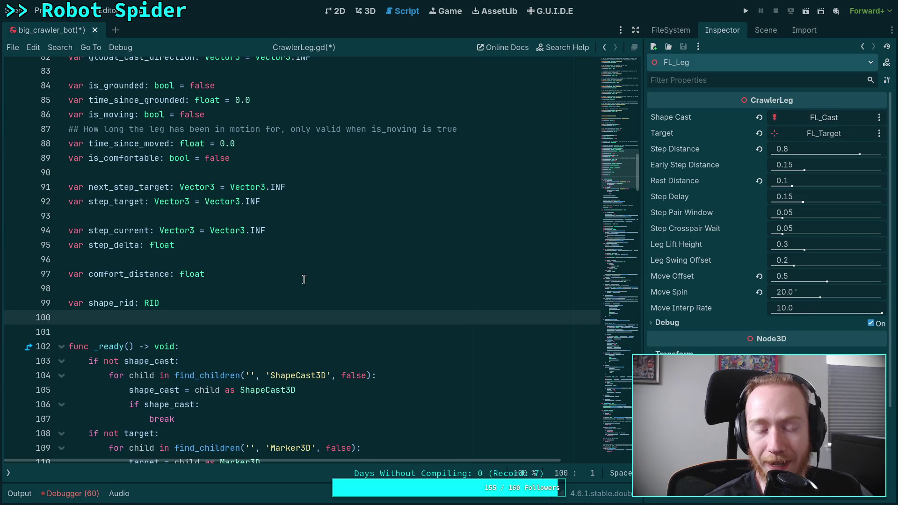
{"action": "type", "text": "var ground_bone"}
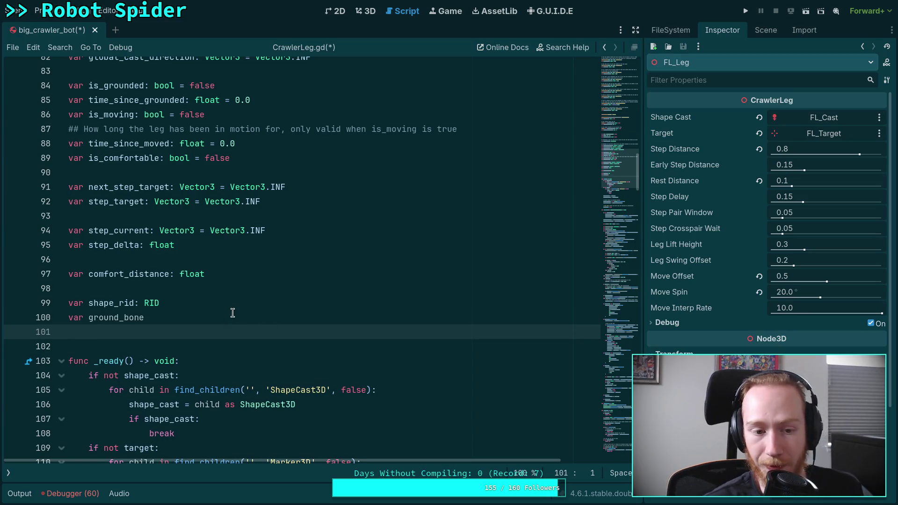
{"action": "left_click", "coordinate": [232, 314]}
{"action": "type", "text": ": int"}
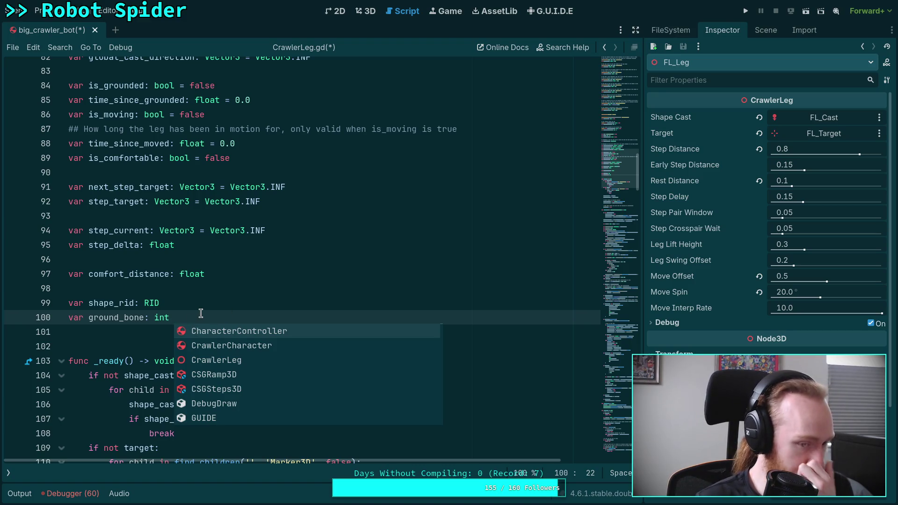
{"action": "key", "text": "Escape"}
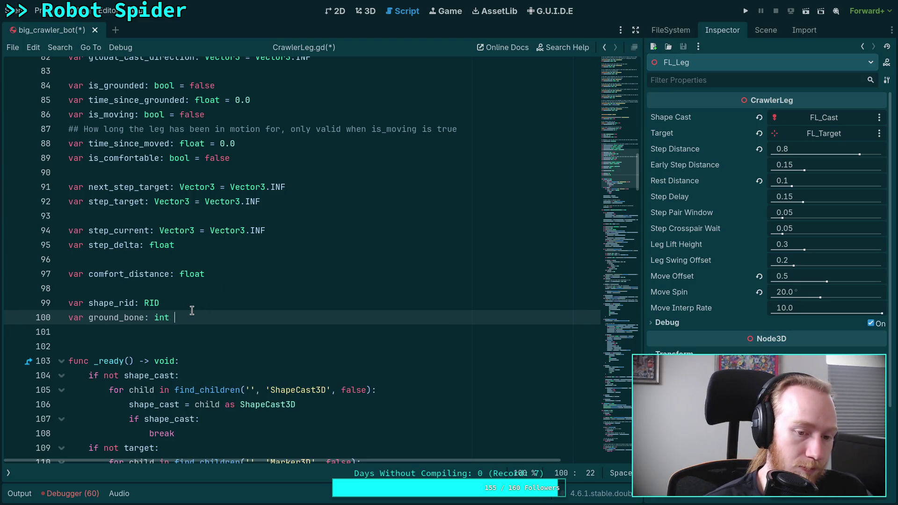
Select the ground_bone declaration line and delete it.
{"action": "scroll", "coordinate": [229, 290], "scroll_direction": "down", "scroll_amount": 3}
{"action": "scroll", "coordinate": [229, 291], "scroll_direction": "down", "scroll_amount": 2}
{"action": "scroll", "coordinate": [223, 276], "scroll_direction": "up", "scroll_amount": 3}
{"action": "scroll", "coordinate": [219, 246], "scroll_direction": "down", "scroll_amount": 2}
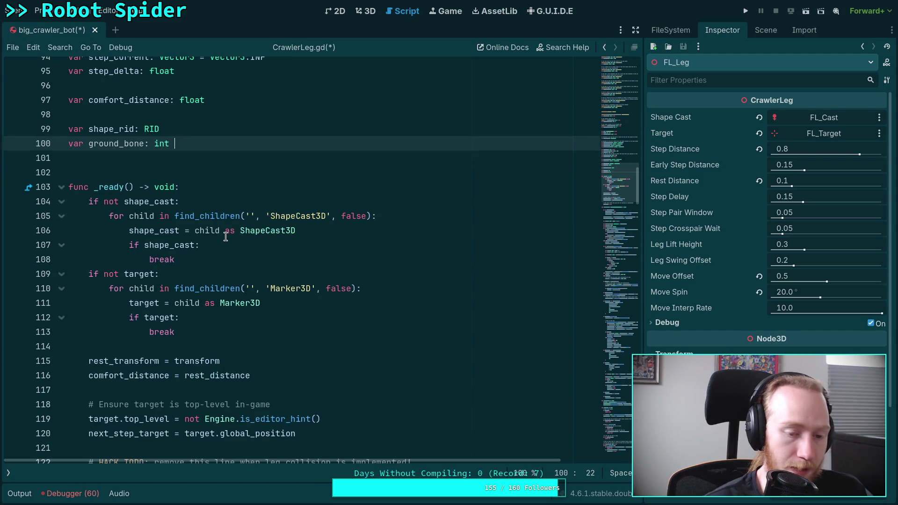
{"action": "scroll", "coordinate": [225, 236], "scroll_direction": "down", "scroll_amount": 1}
{"action": "scroll", "coordinate": [229, 253], "scroll_direction": "up", "scroll_amount": 5}
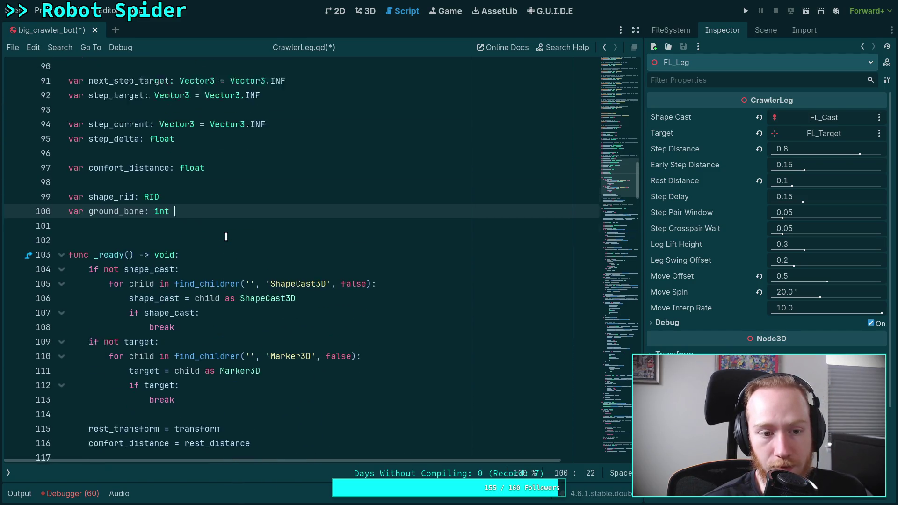
{"action": "left_click_drag", "start_coordinate": [206, 318], "coordinate": [213, 306]}
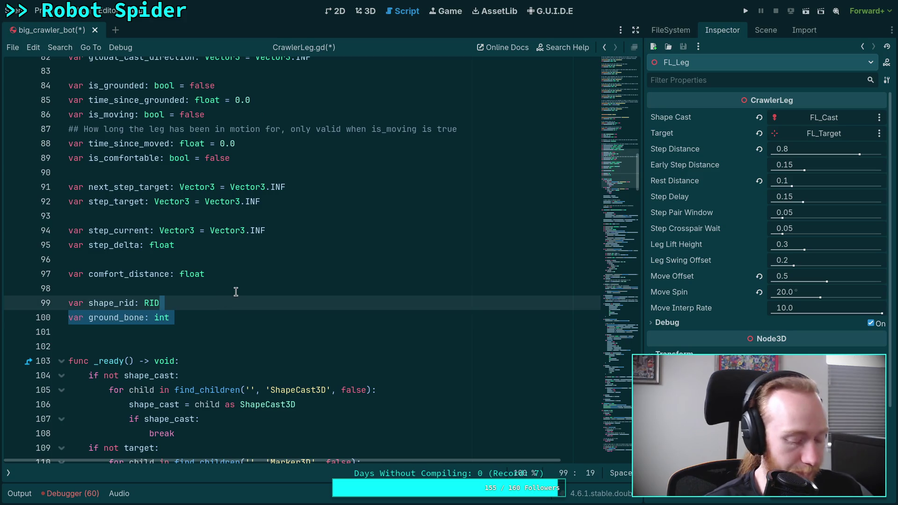
{"action": "key", "text": "BackSpace"}
{"action": "scroll", "coordinate": [234, 290], "scroll_direction": "up", "scroll_amount": 12}
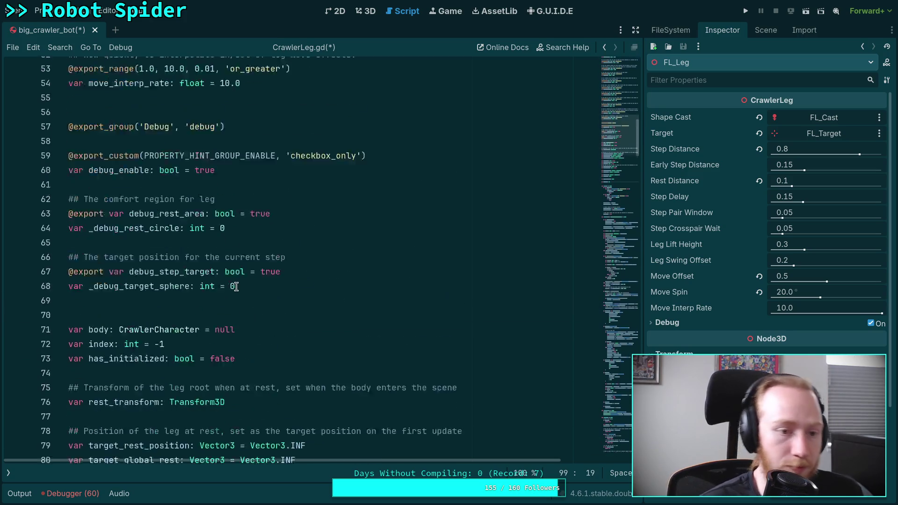
{"action": "scroll", "coordinate": [227, 284], "scroll_direction": "up", "scroll_amount": 15}
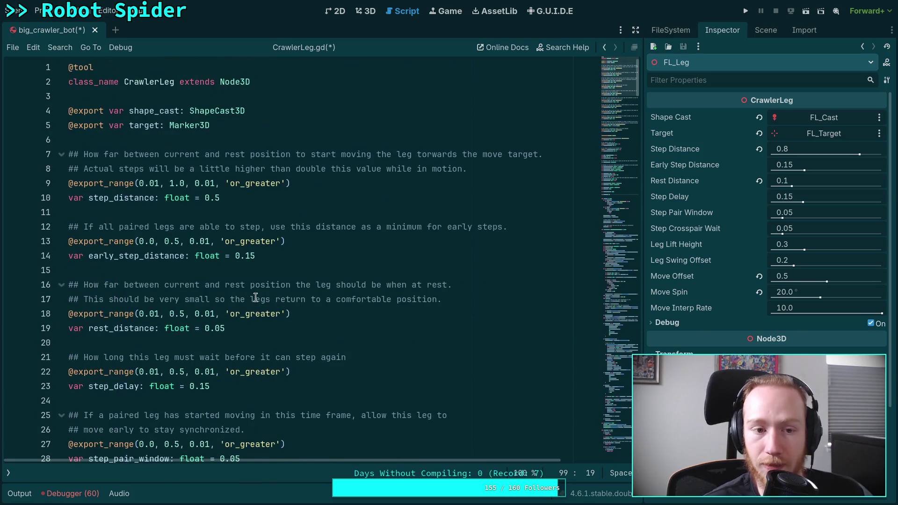
{"action": "left_click", "coordinate": [305, 122]}
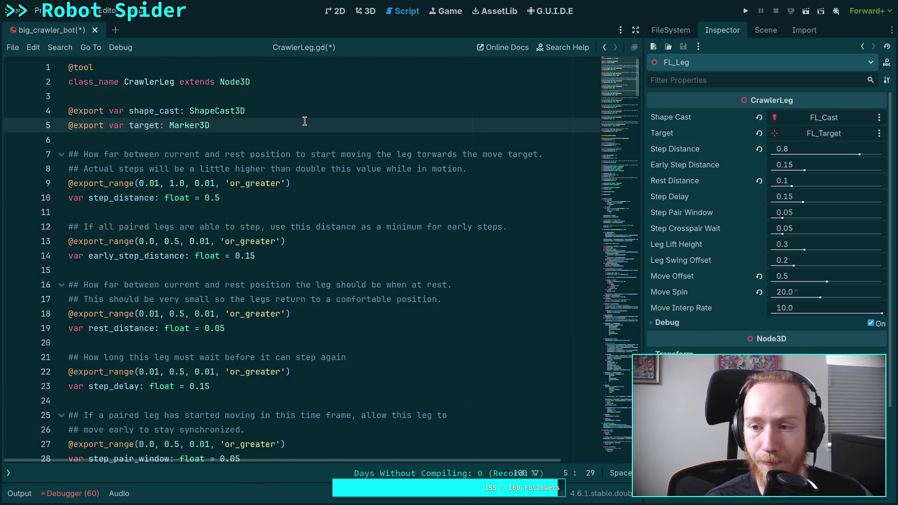
{"action": "key", "text": "Return"}
{"action": "type", "text": "@expor"}
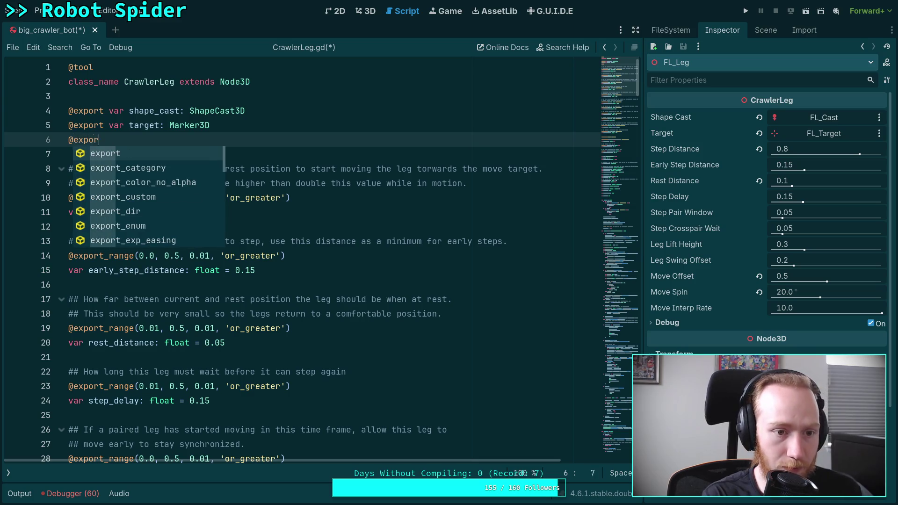
{"action": "type", "text": "t"}
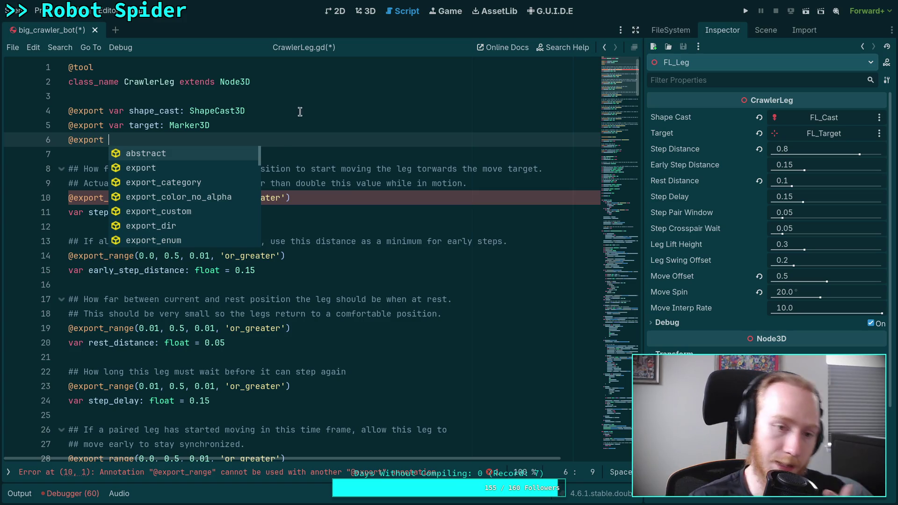
{"action": "left_click", "coordinate": [289, 131]}
{"action": "key", "text": "Delete"}
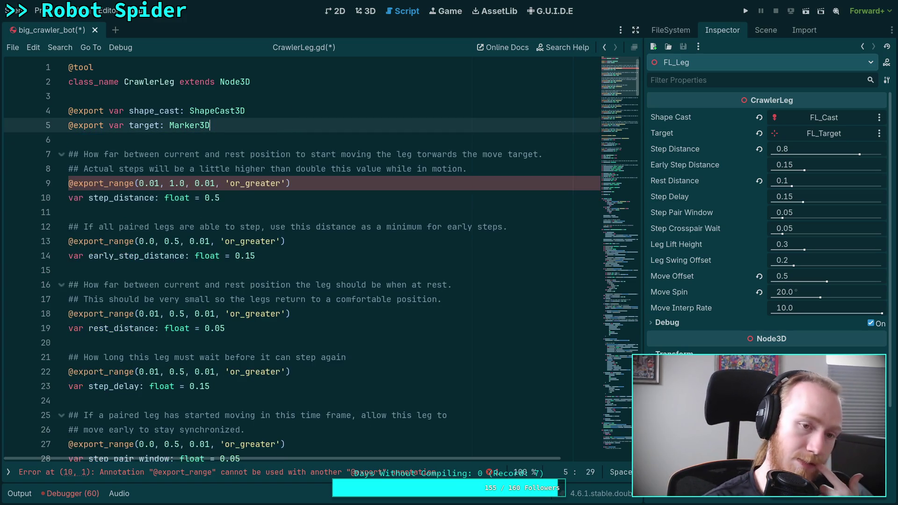
{"action": "scroll", "coordinate": [362, 274], "scroll_direction": "down", "scroll_amount": 6}
{"action": "scroll", "coordinate": [361, 274], "scroll_direction": "down", "scroll_amount": 20}
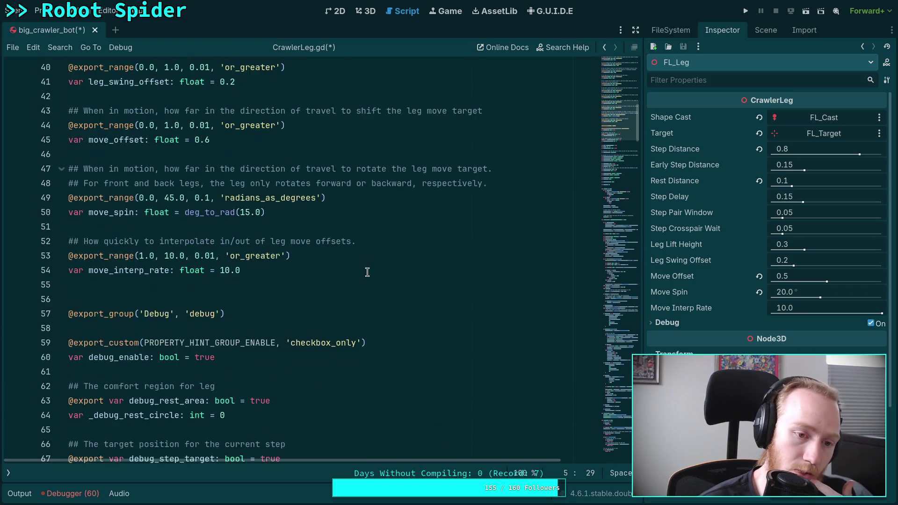
{"action": "scroll", "coordinate": [367, 272], "scroll_direction": "down", "scroll_amount": 11}
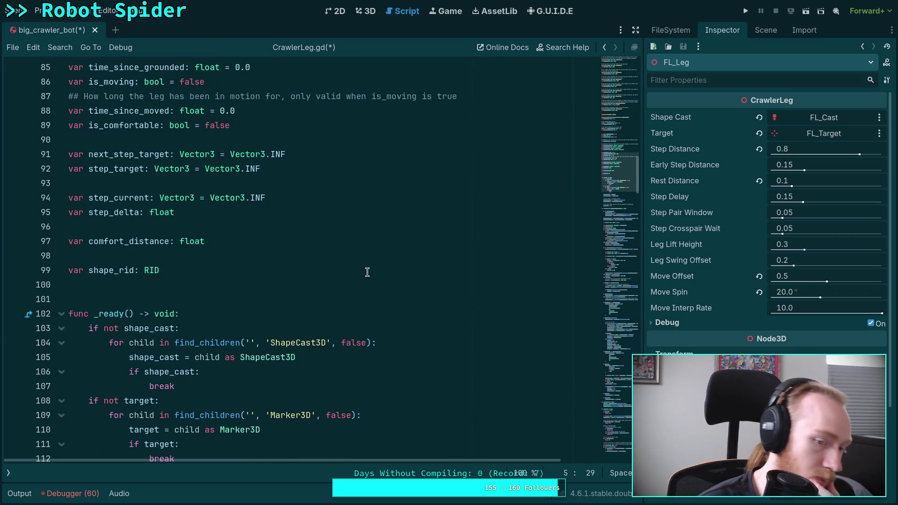
{"action": "left_click", "coordinate": [62, 242]}
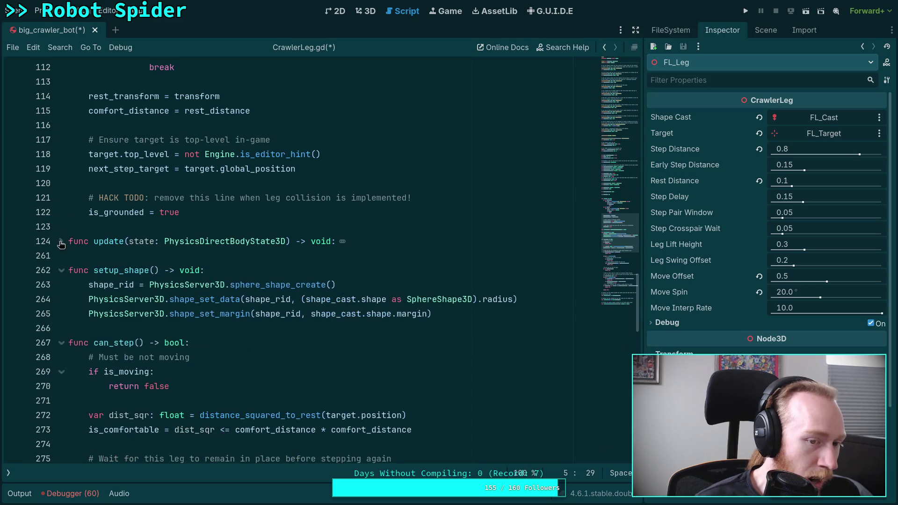
After _ready, autocomplete 'func _pro' into _validate_property(property: Dictionary) -> void on an unindented line.
{"action": "left_click", "coordinate": [187, 216]}
{"action": "key", "text": "Return"}
{"action": "key", "text": "Return"}
{"action": "key", "text": "BackSpace"}
{"action": "type", "text": "func _pro"}
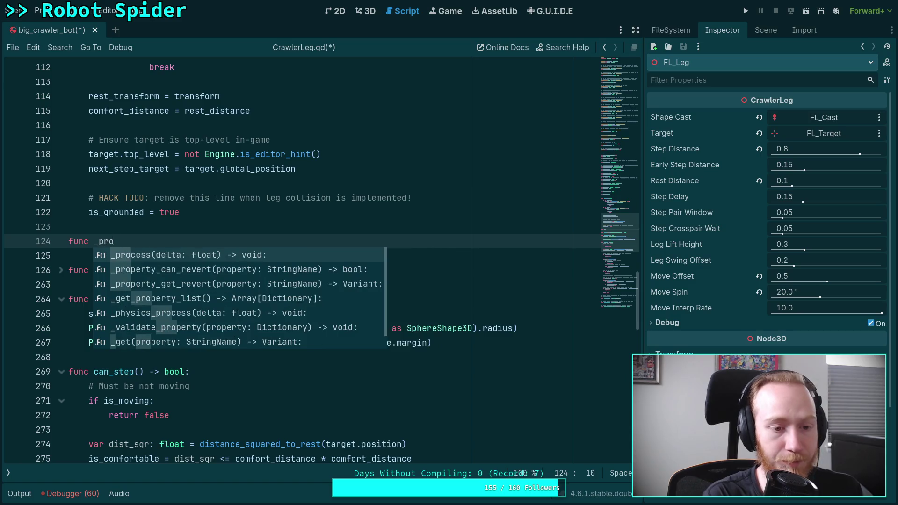
{"action": "key", "text": "Down"}
{"action": "key", "text": "Down"}
{"action": "key", "text": "Down"}
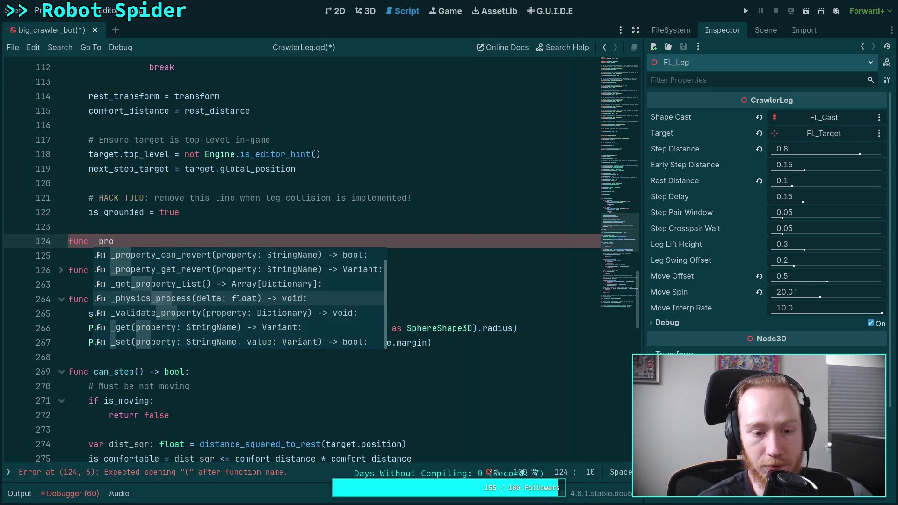
{"action": "key", "text": "Return"}
{"action": "mouse_move", "coordinate": [169, 242]}
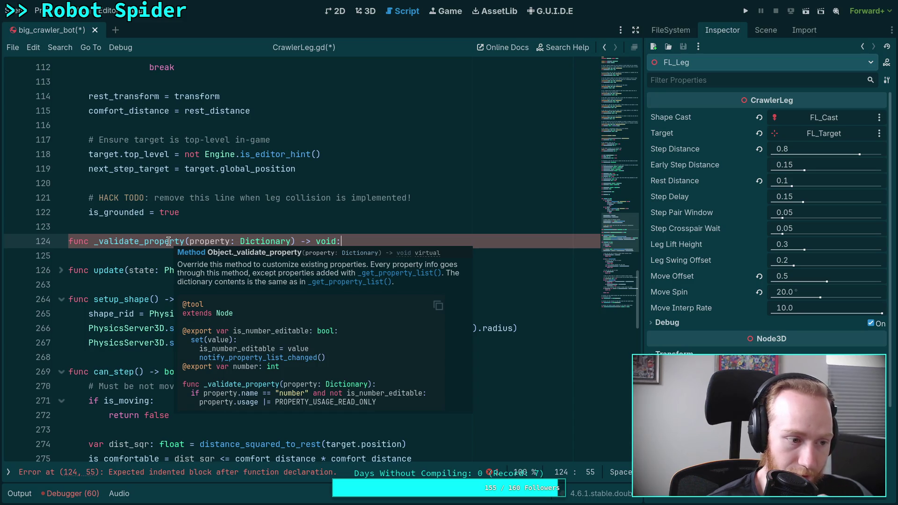
{"action": "scroll", "coordinate": [170, 298], "scroll_direction": "up", "scroll_amount": 5}
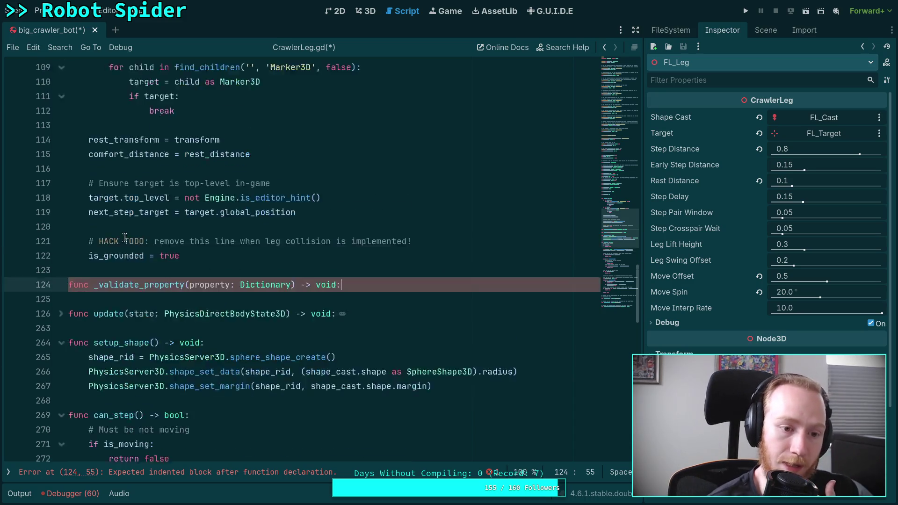
{"action": "scroll", "coordinate": [170, 299], "scroll_direction": "up", "scroll_amount": 1}
{"action": "scroll", "coordinate": [178, 297], "scroll_direction": "down", "scroll_amount": 2}
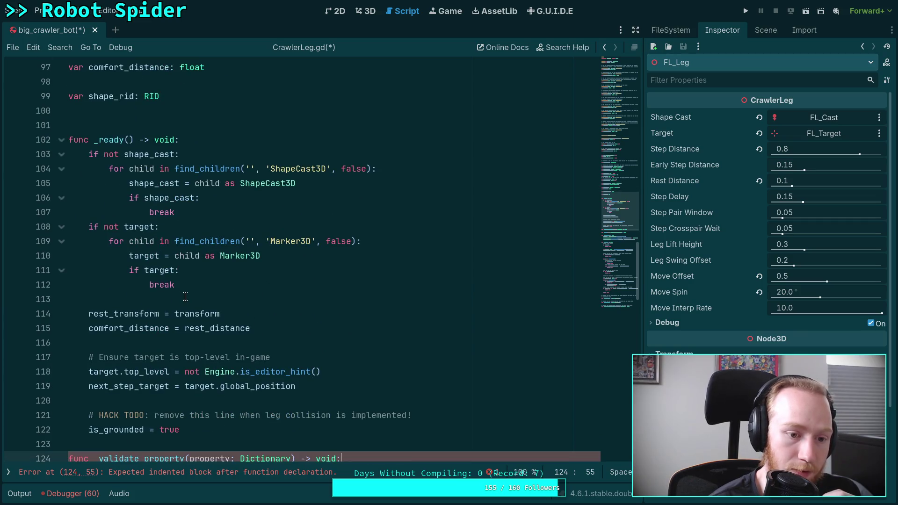
{"action": "scroll", "coordinate": [185, 297], "scroll_direction": "up", "scroll_amount": 6}
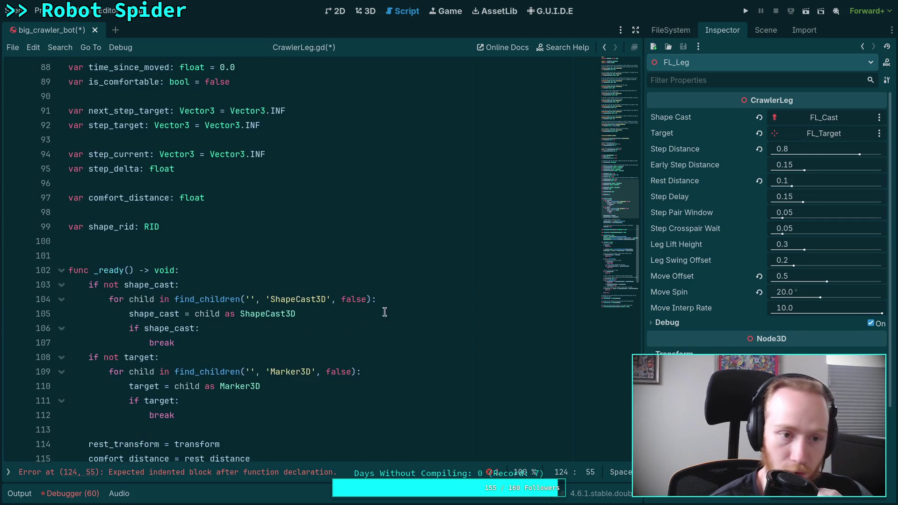
{"action": "scroll", "coordinate": [331, 275], "scroll_direction": "down", "scroll_amount": 11}
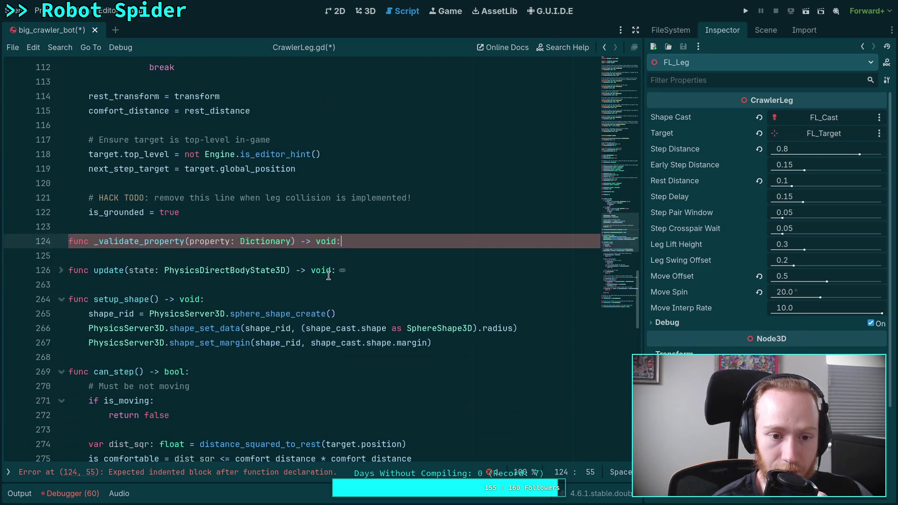
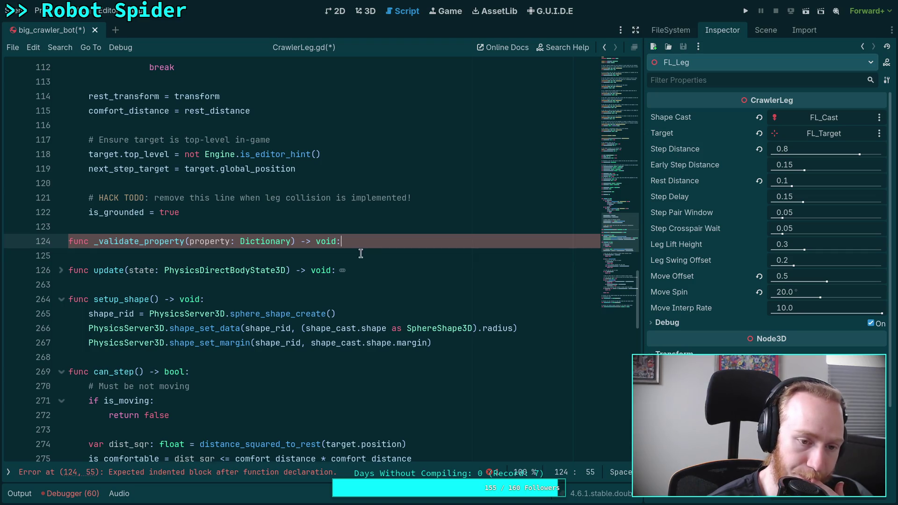
{"action": "key", "text": "Return"}
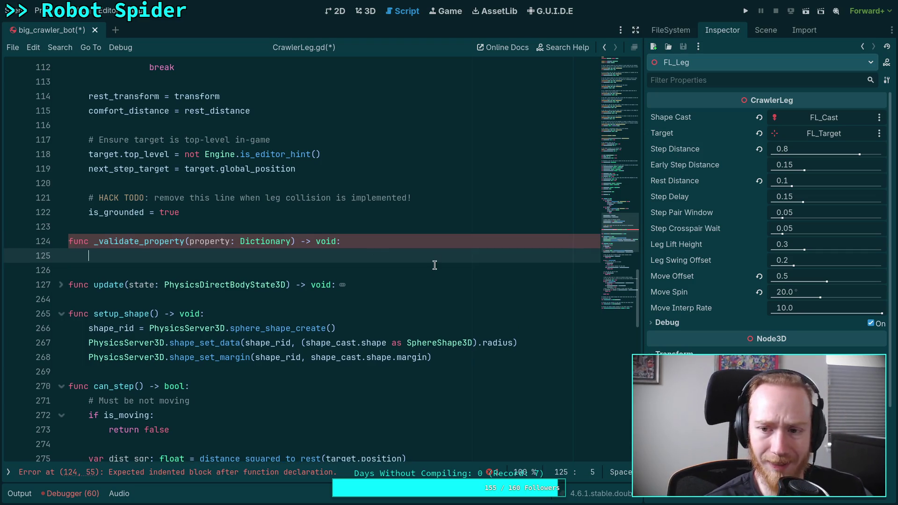
{"action": "scroll", "coordinate": [433, 262], "scroll_direction": "up", "scroll_amount": 20}
{"action": "scroll", "coordinate": [336, 290], "scroll_direction": "up", "scroll_amount": 17}
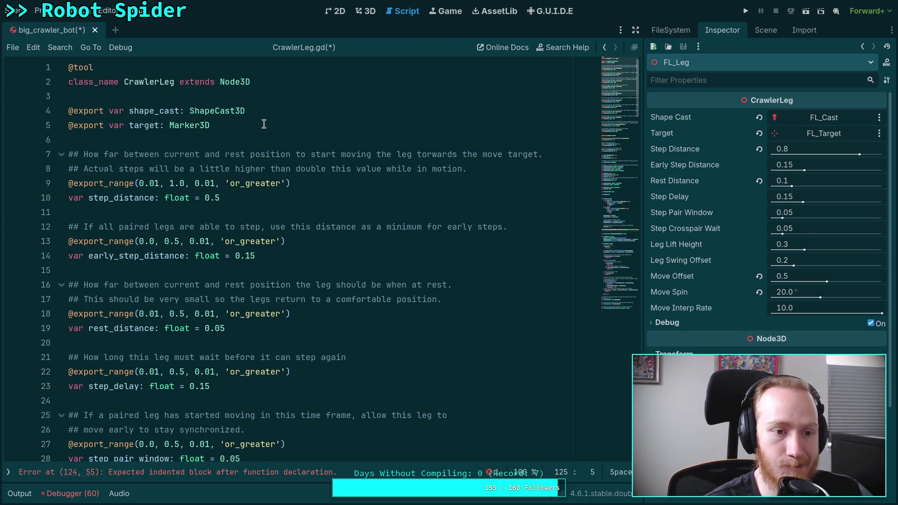
{"action": "left_click", "coordinate": [262, 113]}
{"action": "left_click", "coordinate": [270, 125]}
{"action": "key", "text": "Return"}
{"action": "type", "text": "@export var"}
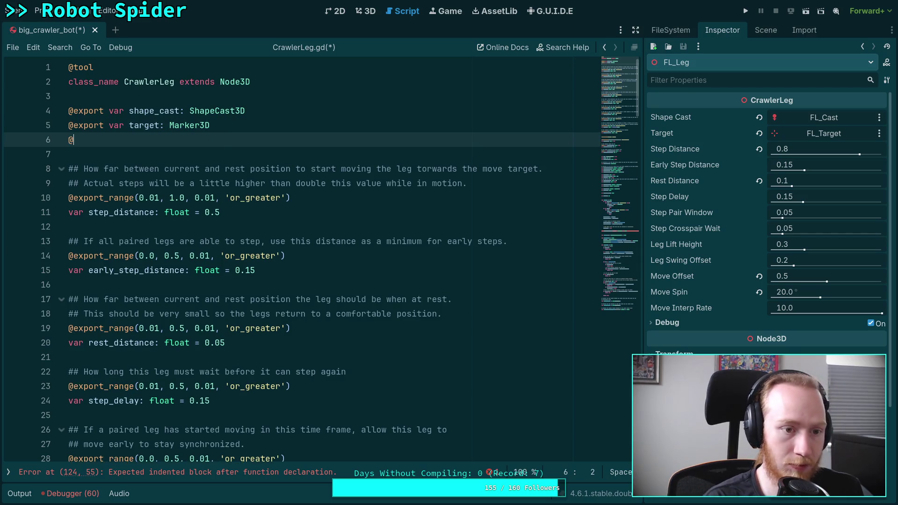
{"action": "type", "text": "ground_bone"}
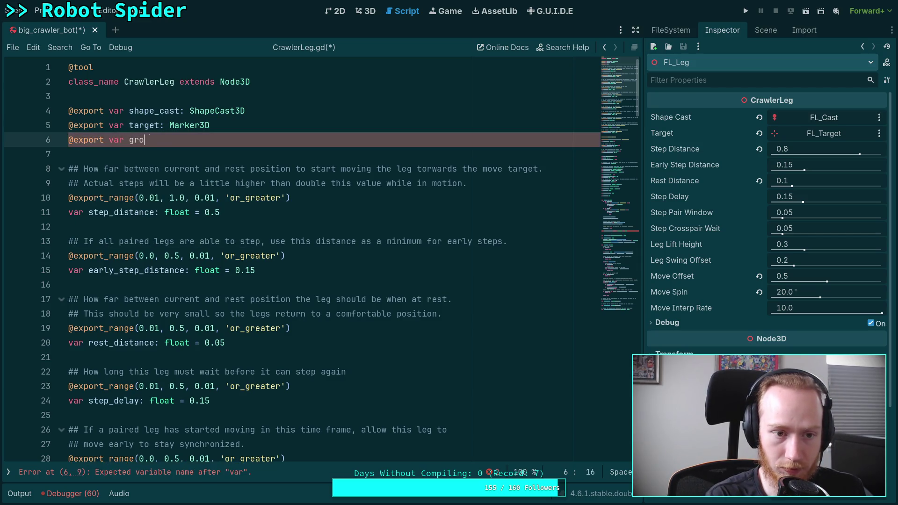
{"action": "type", "text": "_name"}
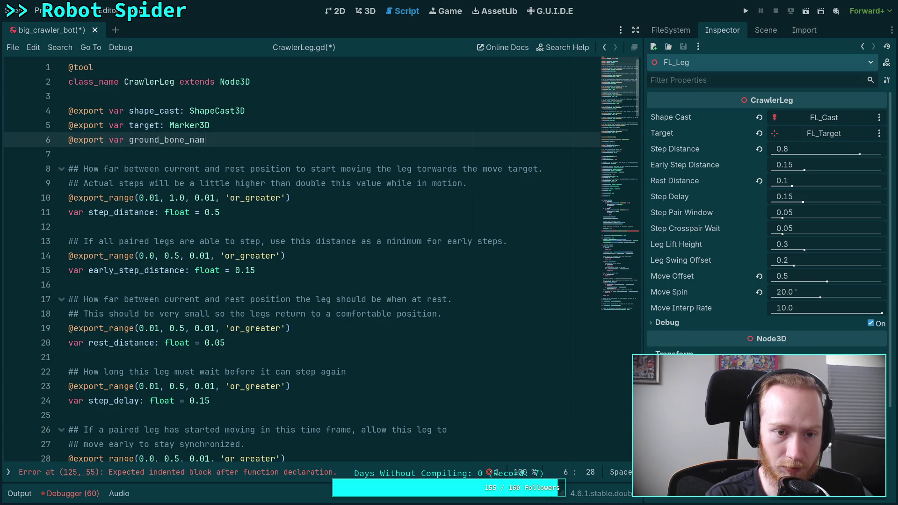
{"action": "key", "text": "BackSpace"}
{"action": "key", "text": "BackSpace"}
{"action": "key", "text": "BackSpace"}
{"action": "key", "text": "BackSpace"}
{"action": "key", "text": "BackSpace"}
{"action": "type", "text": ": StringName"}
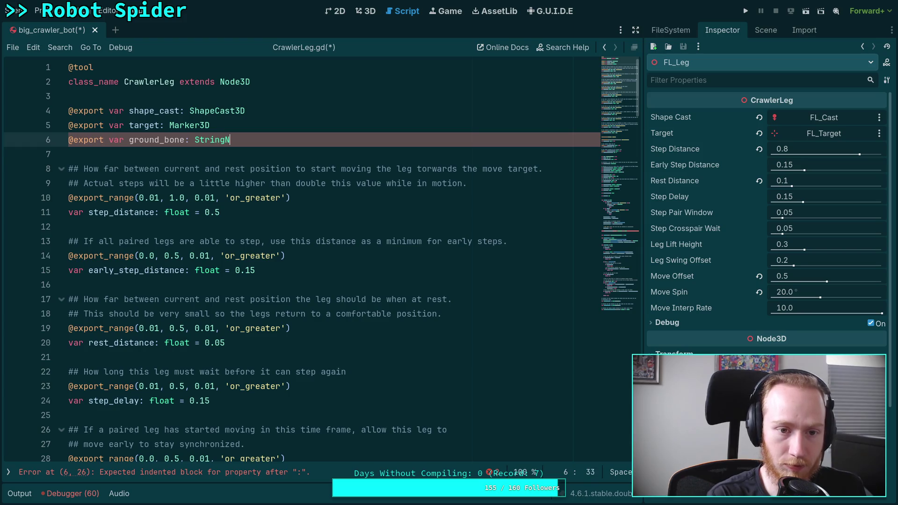
{"action": "left_click", "coordinate": [229, 154]}
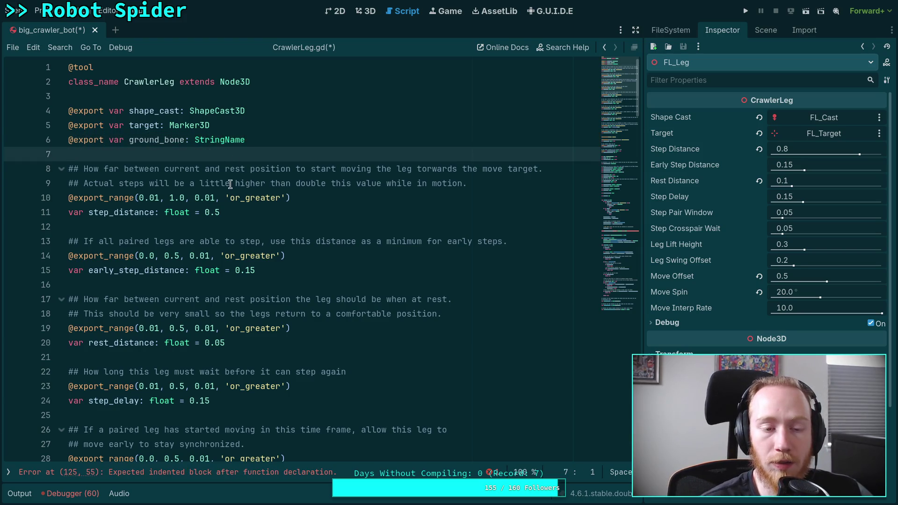
Open _validate_property's body with the check if property.name == &'ground_bone_name':.
{"action": "scroll", "coordinate": [304, 229], "scroll_direction": "down", "scroll_amount": 20}
{"action": "scroll", "coordinate": [305, 230], "scroll_direction": "down", "scroll_amount": 11}
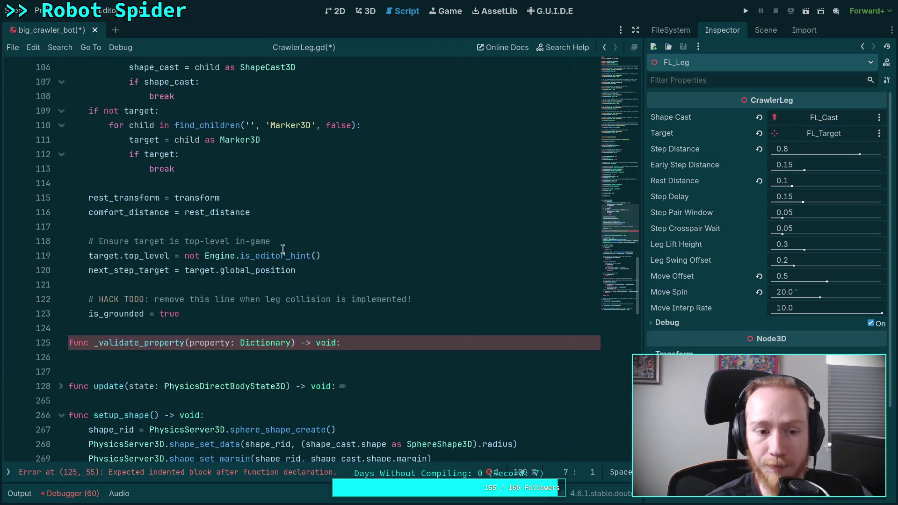
{"action": "left_click", "coordinate": [397, 354]}
{"action": "type", "text": "if property"}
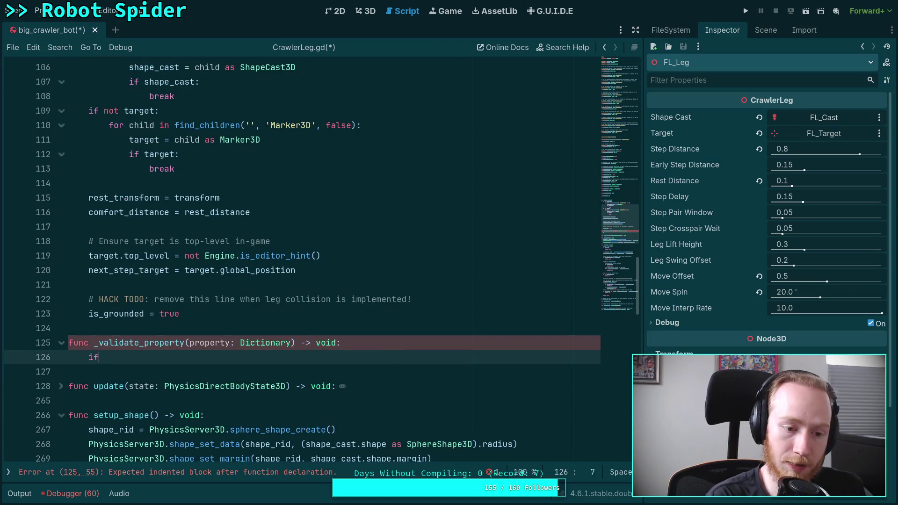
{"action": "type", "text": ".name == &"}
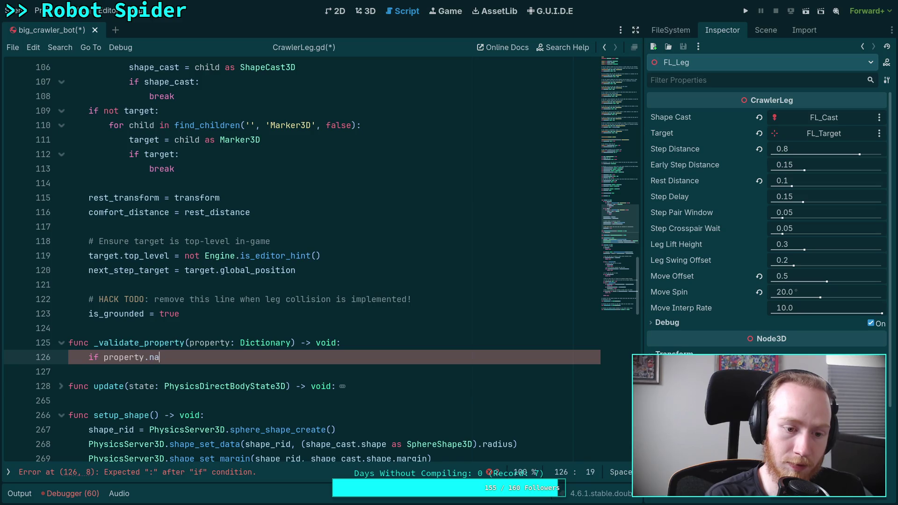
{"action": "type", "text": "'ground_"}
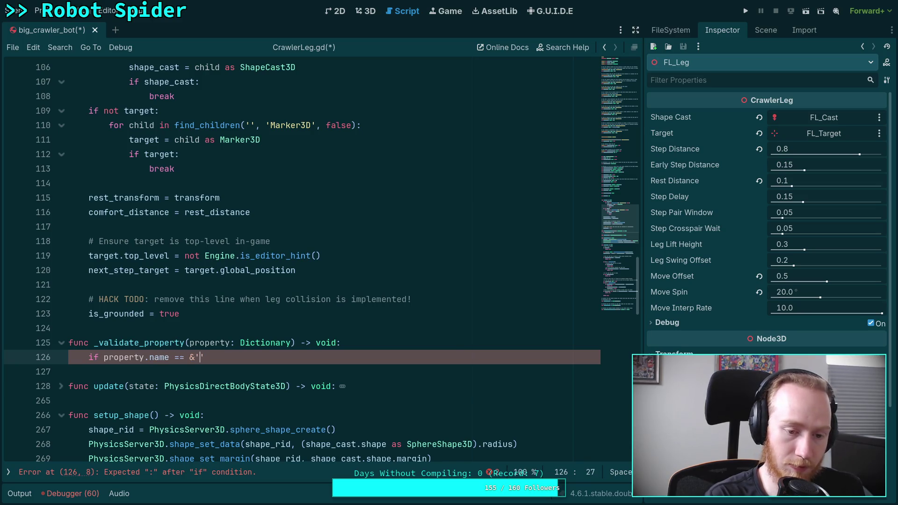
{"action": "type", "text": "bone_na"}
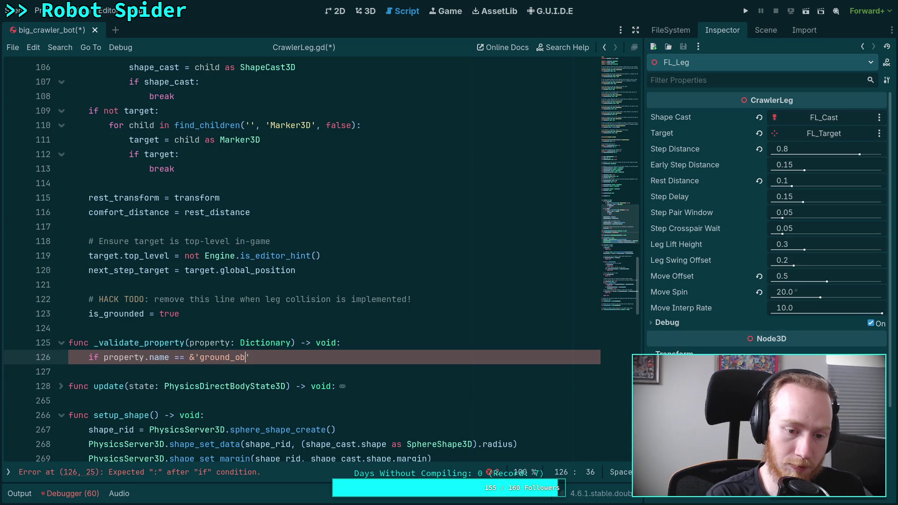
{"action": "type", "text": "me':"}
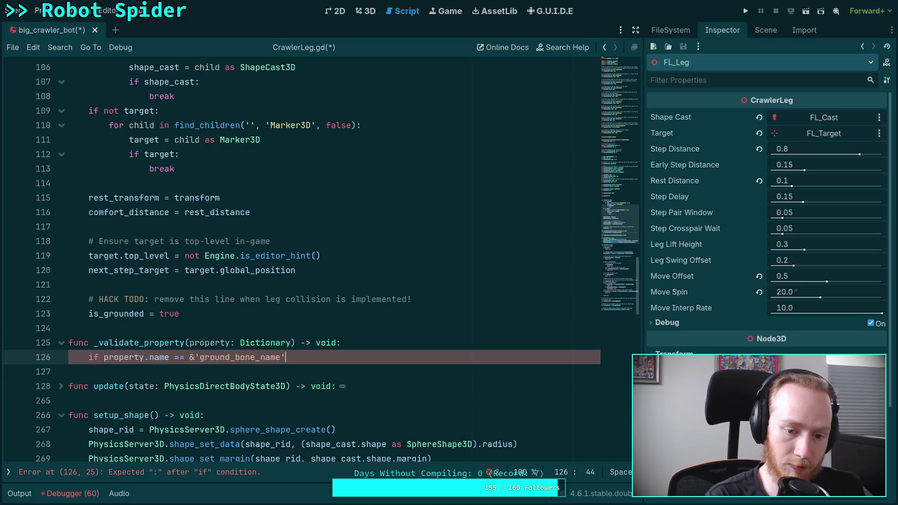
{"action": "key", "text": "Return"}
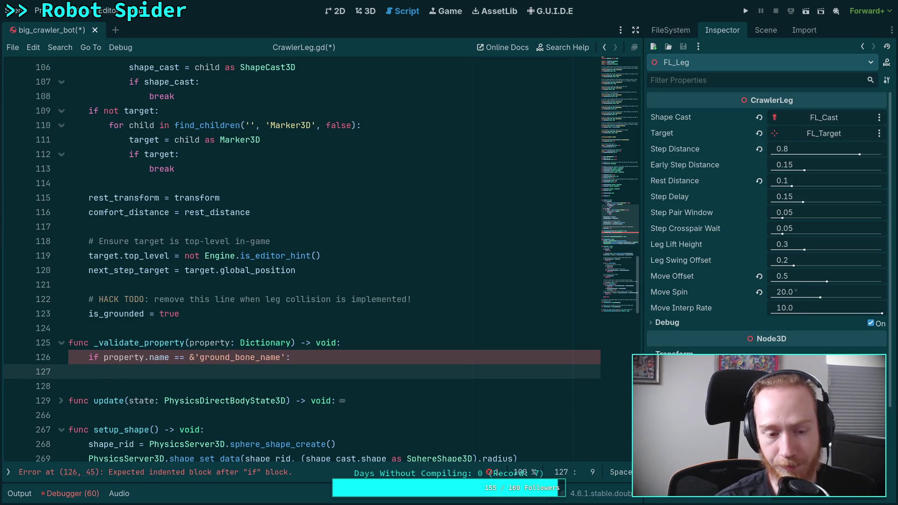
{"action": "scroll", "coordinate": [299, 262], "scroll_direction": "up", "scroll_amount": 20}
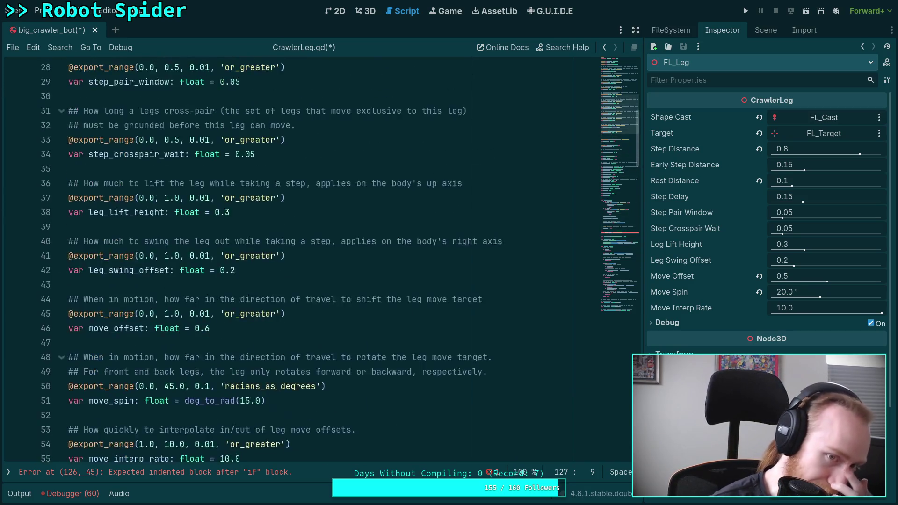
{"action": "scroll", "coordinate": [208, 202], "scroll_direction": "up", "scroll_amount": 9}
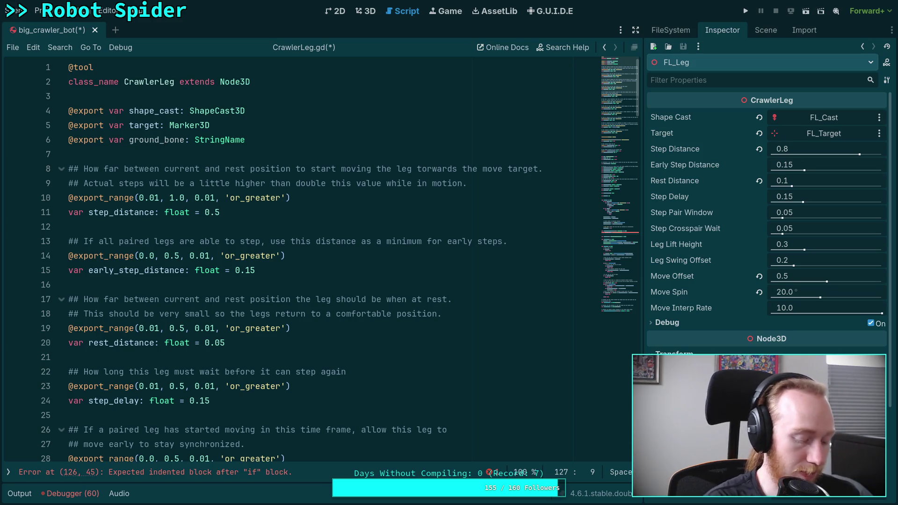
Move through the workspaces to the tmux 'godot' window running Neovim.
{"action": "key", "text": "super+2"}
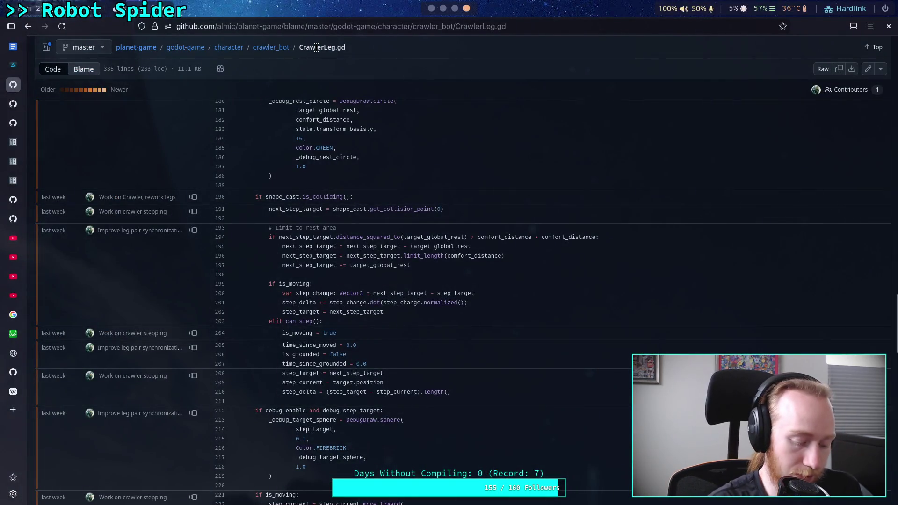
{"action": "key", "text": "super+3"}
{"action": "key", "text": "alt+Tab"}
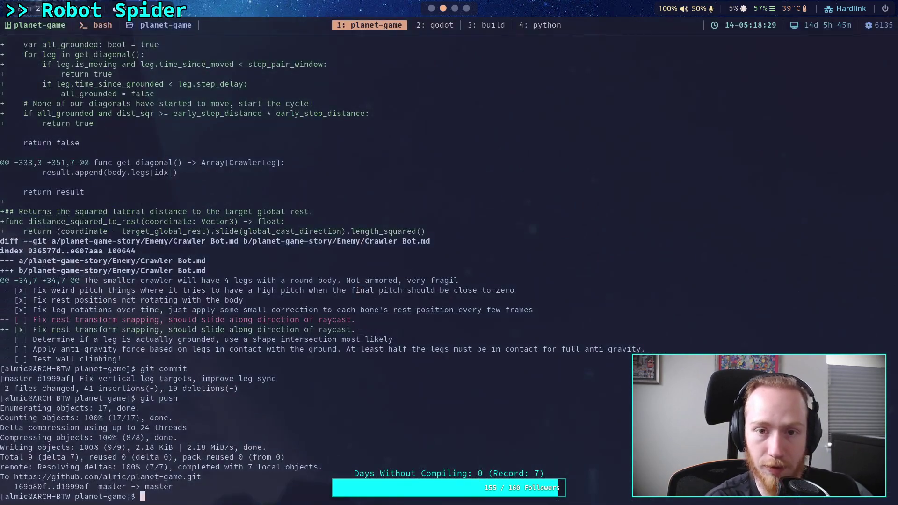
{"action": "key", "text": "ctrl+b"}
{"action": "key", "text": "2"}
Open iterate_ik_3d.cpp from the Neo-tree and read its _get function.
{"action": "key", "text": "space"}
{"action": "key", "text": "e"}
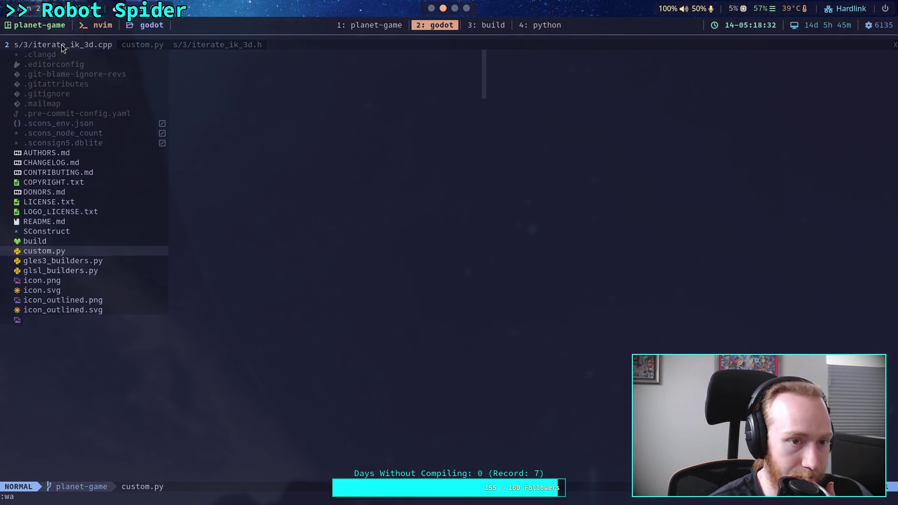
{"action": "left_click", "coordinate": [61, 44]}
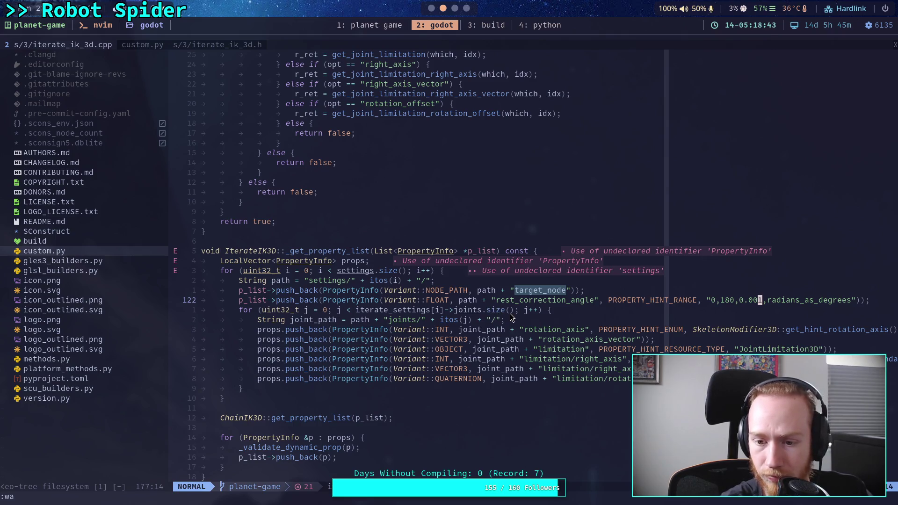
{"action": "scroll", "coordinate": [510, 314], "scroll_direction": "up", "scroll_amount": 5}
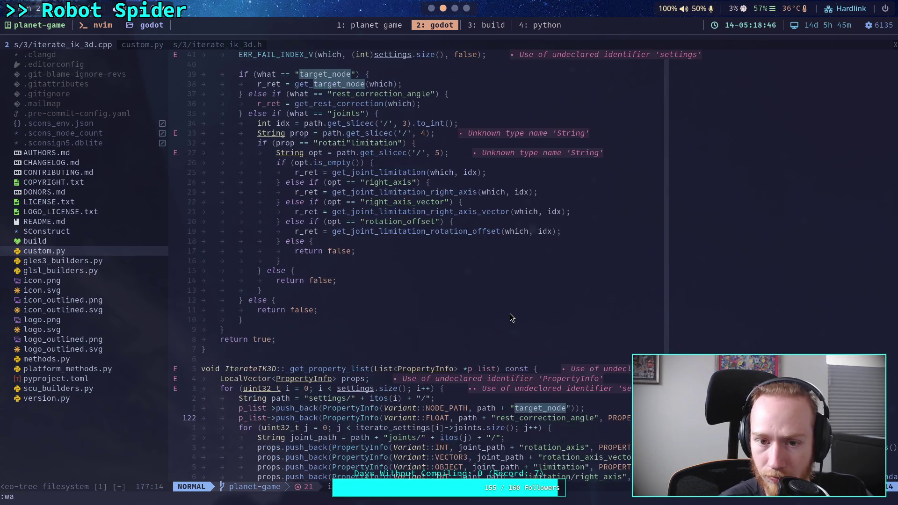
{"action": "scroll", "coordinate": [511, 317], "scroll_direction": "up", "scroll_amount": 2}
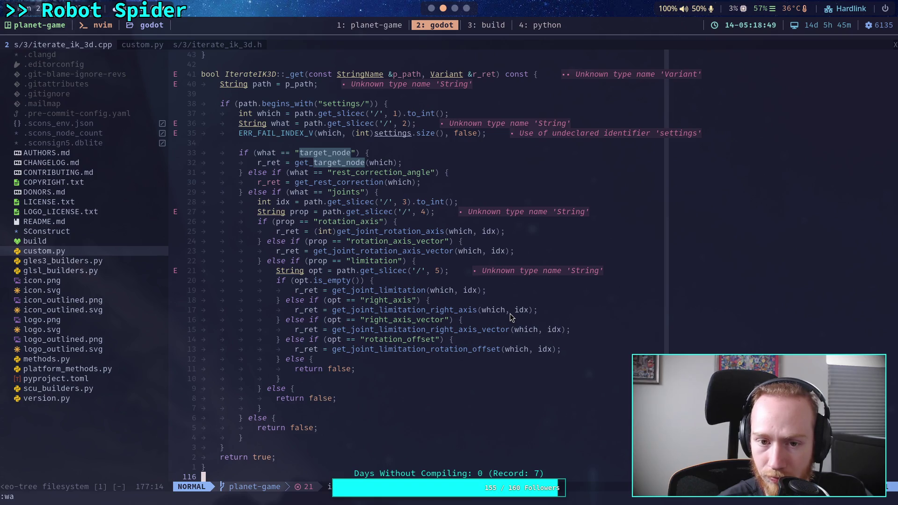
{"action": "left_click", "coordinate": [431, 10]}
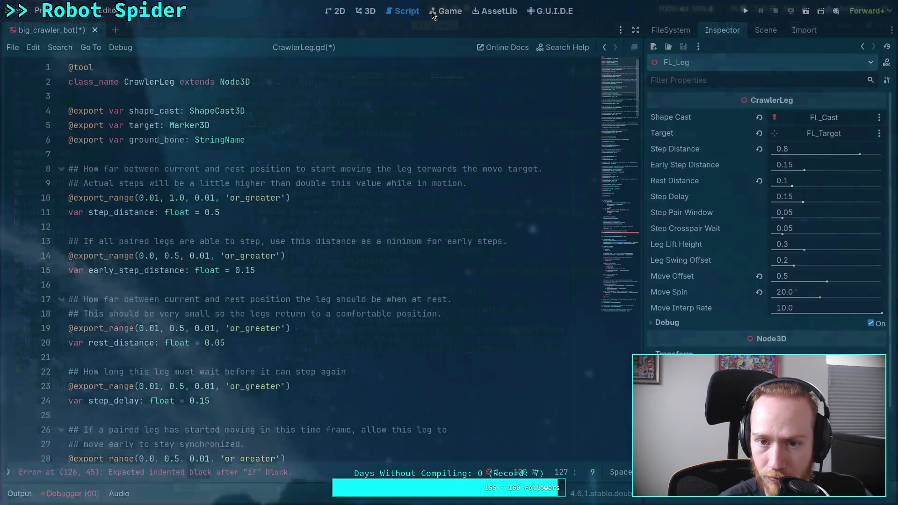
Select the CCDIK3D node and expand its Settings to check target nodes and bone names.
{"action": "left_click", "coordinate": [762, 30]}
{"action": "left_click", "coordinate": [705, 112]}
{"action": "left_click", "coordinate": [718, 31]}
{"action": "left_click", "coordinate": [679, 178]}
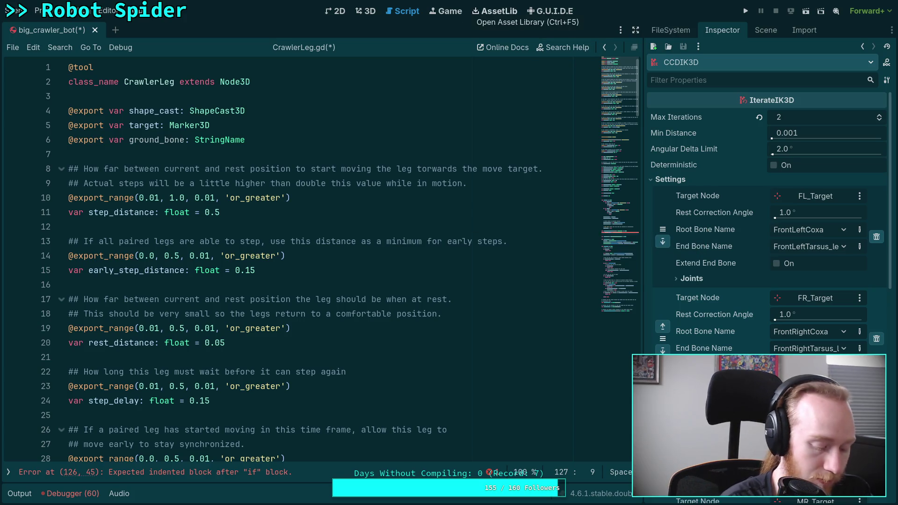
{"action": "key", "text": "super+2"}
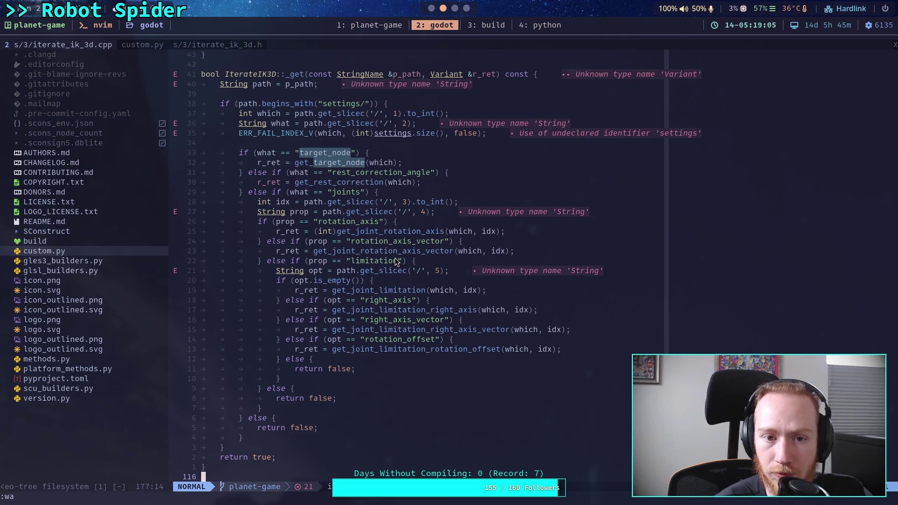
Scroll back through iterate_ik_3d.cpp's _get settings handling.
{"action": "scroll", "coordinate": [395, 257], "scroll_direction": "up", "scroll_amount": 3}
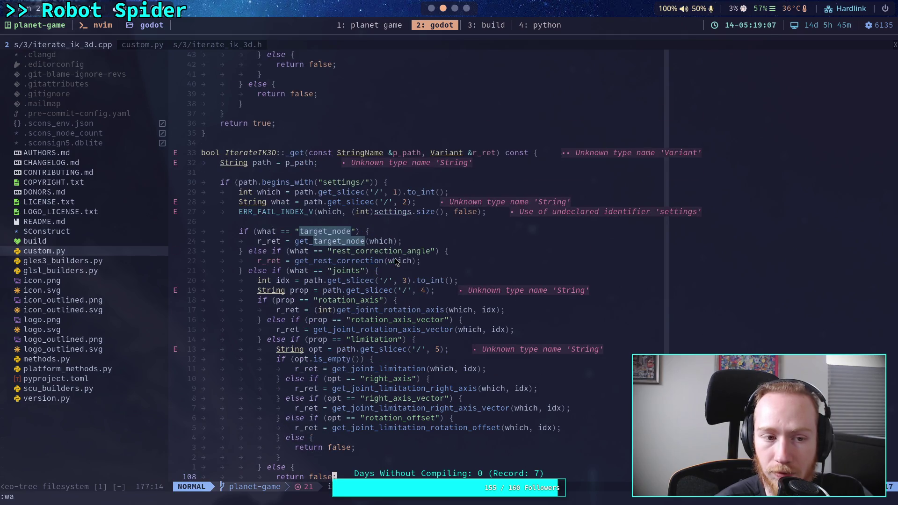
{"action": "scroll", "coordinate": [395, 257], "scroll_direction": "up", "scroll_amount": 12}
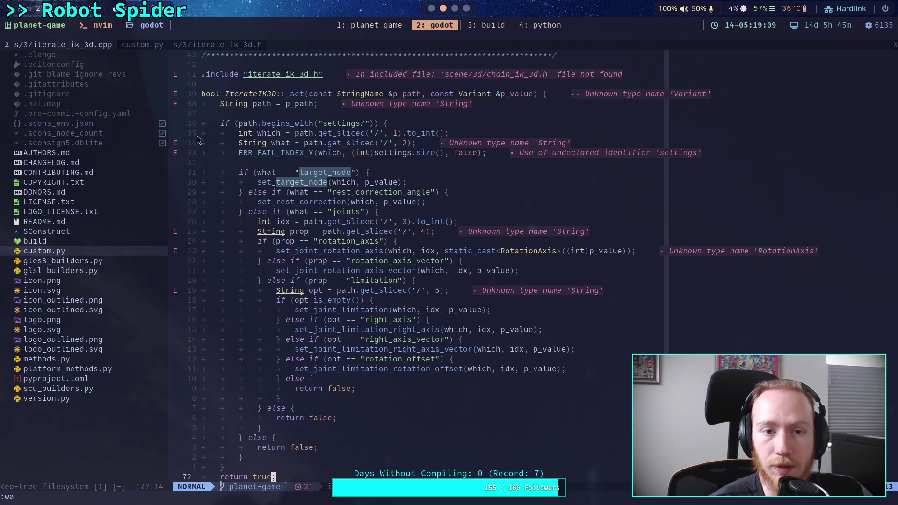
{"action": "scroll", "coordinate": [96, 220], "scroll_direction": "up", "scroll_amount": 15}
{"action": "scroll", "coordinate": [95, 221], "scroll_direction": "up", "scroll_amount": 15}
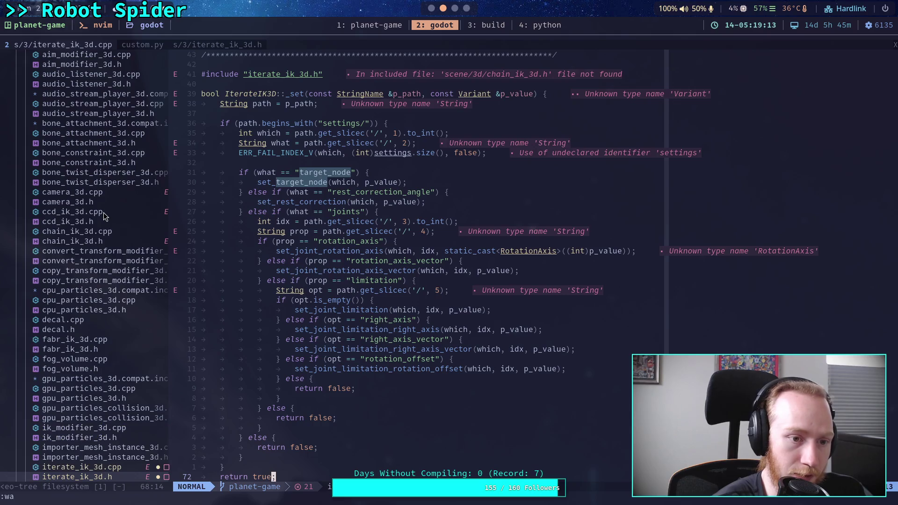
Return to Neovim and open ik_modifier_3d.cpp from the file tree.
{"action": "left_click", "coordinate": [455, 8]}
{"action": "left_click", "coordinate": [431, 8]}
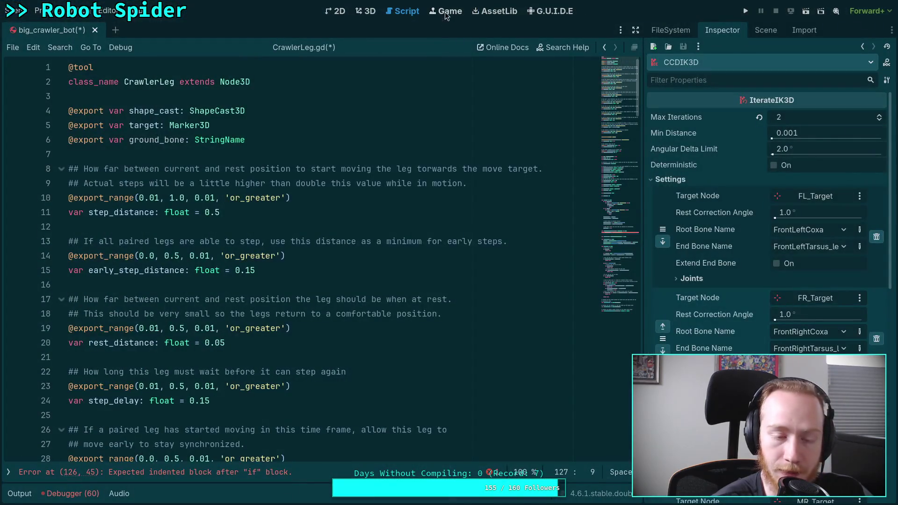
{"action": "key", "text": "super+2"}
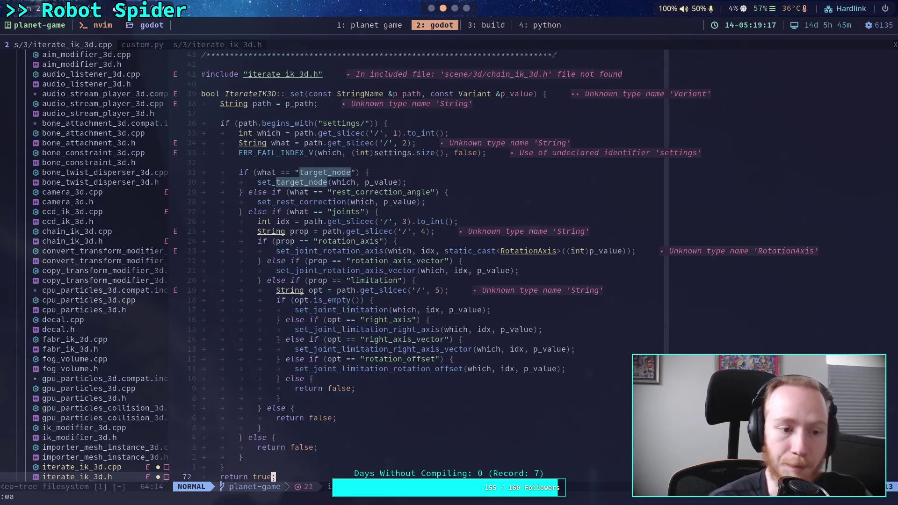
{"action": "scroll", "coordinate": [120, 323], "scroll_direction": "down", "scroll_amount": 3}
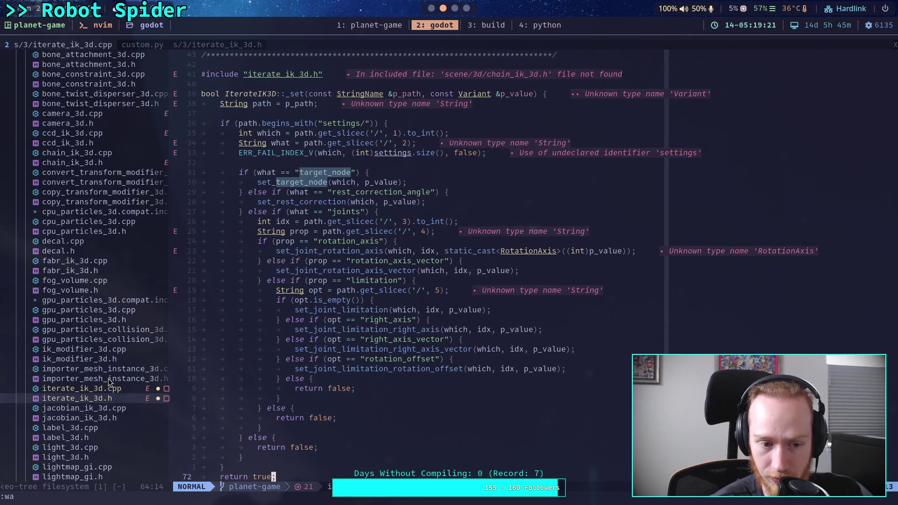
{"action": "left_click", "coordinate": [113, 358]}
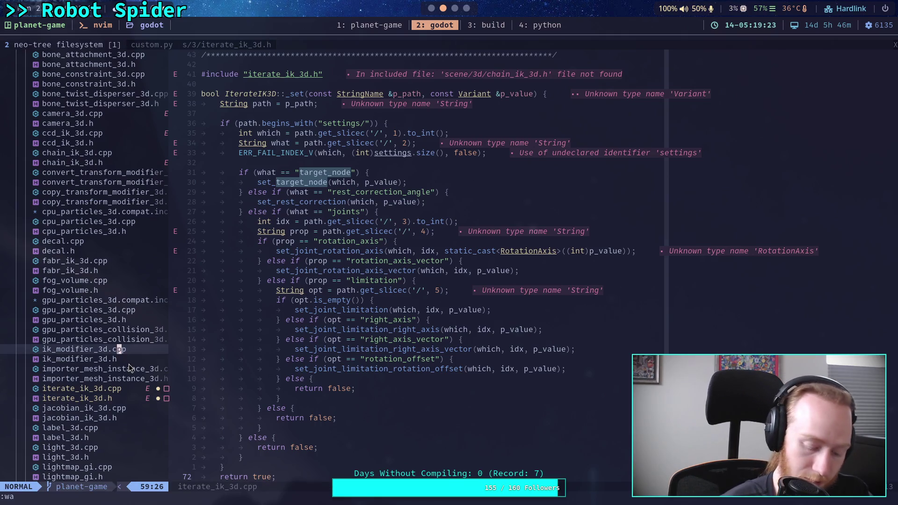
{"action": "left_click", "coordinate": [119, 349]}
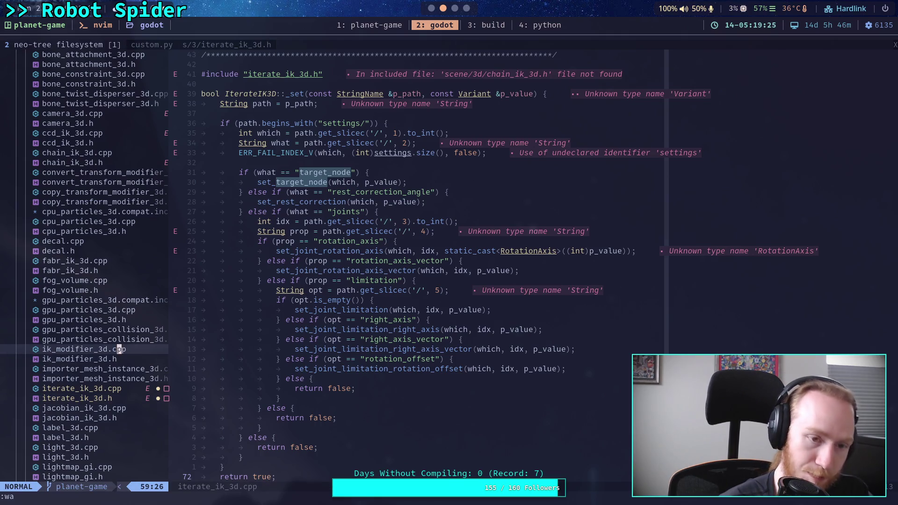
{"action": "key", "text": "Return"}
{"action": "scroll", "coordinate": [225, 360], "scroll_direction": "down", "scroll_amount": 10}
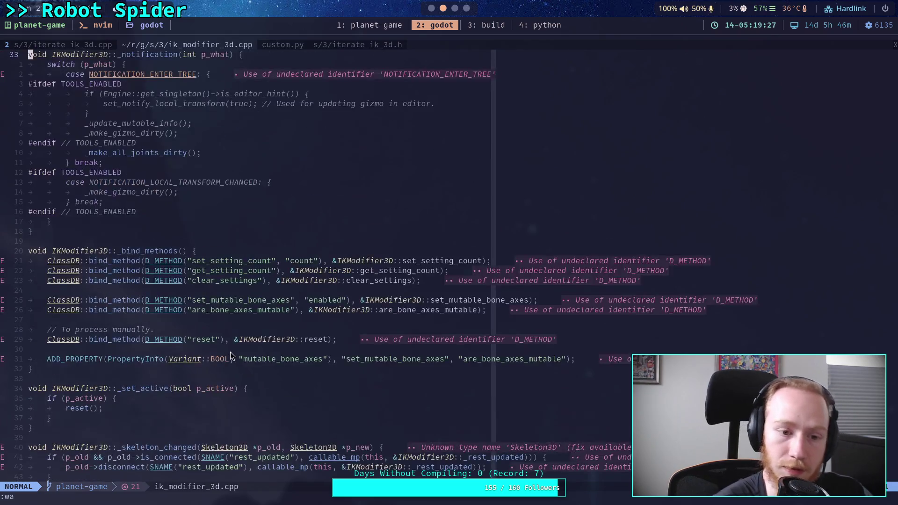
Skim ik_modifier_3d.cpp and close its buffer with :bd.
{"action": "scroll", "coordinate": [230, 351], "scroll_direction": "down", "scroll_amount": 10}
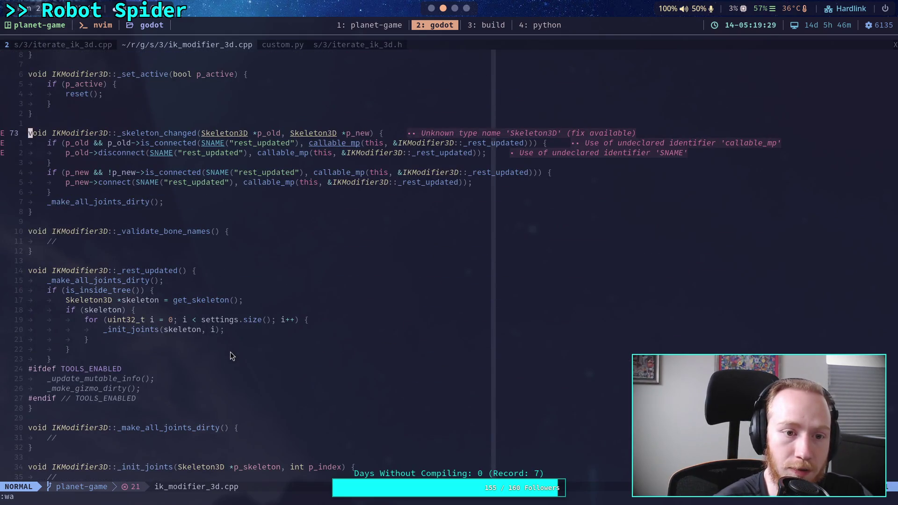
{"action": "scroll", "coordinate": [230, 352], "scroll_direction": "down", "scroll_amount": 20}
{"action": "scroll", "coordinate": [230, 352], "scroll_direction": "down", "scroll_amount": 4}
{"action": "scroll", "coordinate": [230, 351], "scroll_direction": "up", "scroll_amount": 20}
{"action": "scroll", "coordinate": [184, 206], "scroll_direction": "up", "scroll_amount": 3}
{"action": "key", "text": "space"}
{"action": "key", "text": "b"}
{"action": "key", "text": "d"}
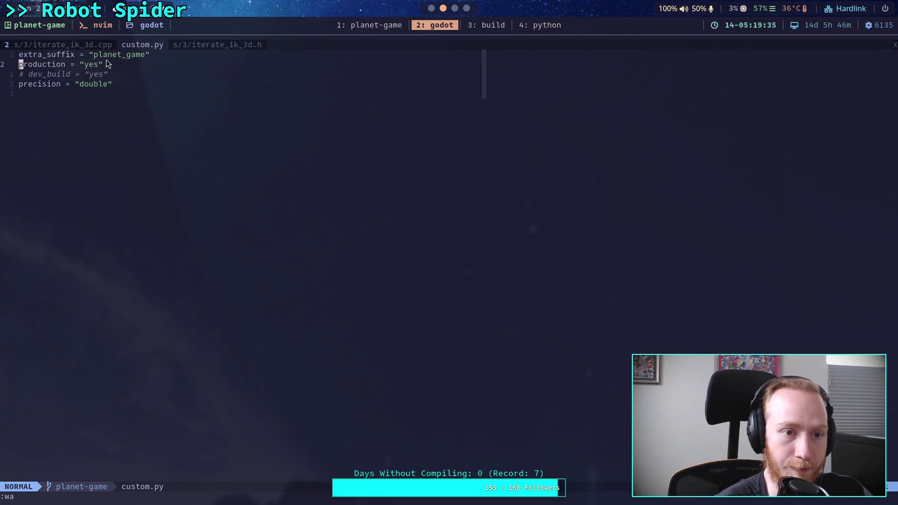
{"action": "key", "text": "shift+h"}
Open the ik_modifier_3d.h header, skim it, and close it.
{"action": "left_click", "coordinate": [101, 359]}
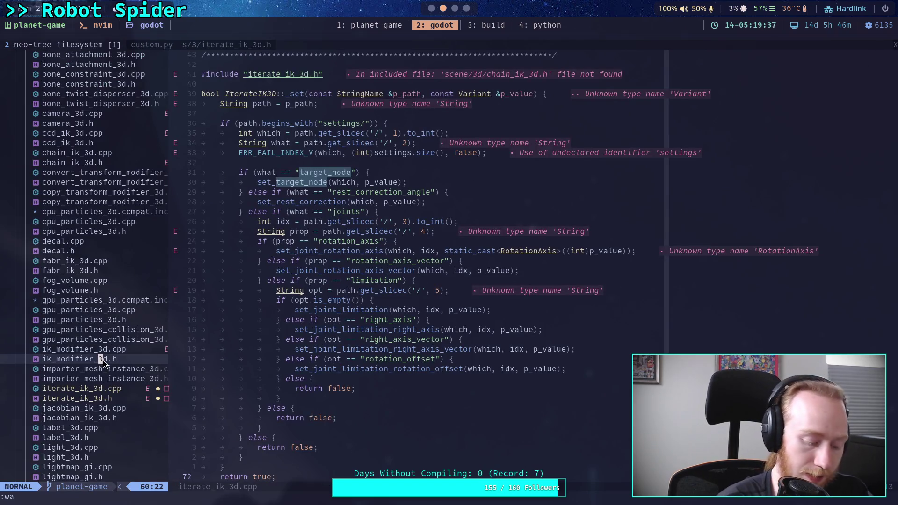
{"action": "key", "text": "Return"}
{"action": "scroll", "coordinate": [154, 309], "scroll_direction": "down", "scroll_amount": 20}
{"action": "scroll", "coordinate": [224, 311], "scroll_direction": "down", "scroll_amount": 15}
{"action": "left_click", "coordinate": [895, 45]}
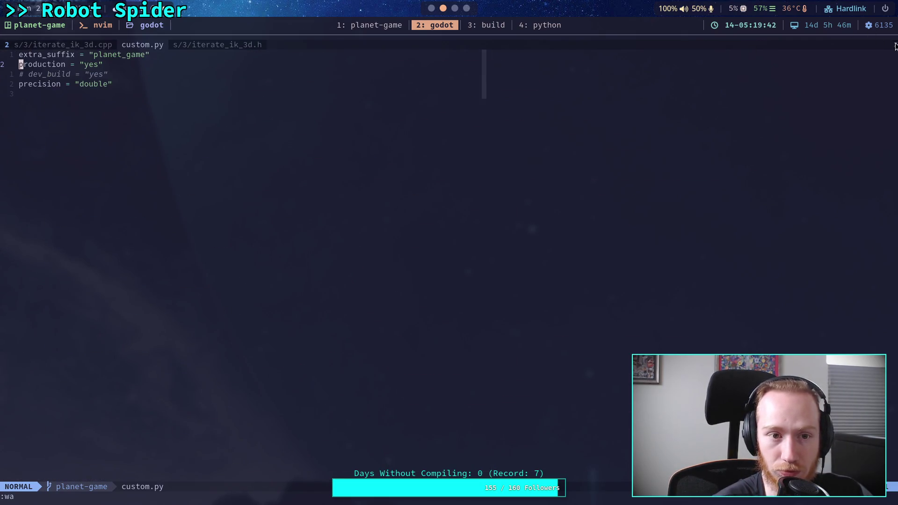
{"action": "key", "text": "shift+h"}
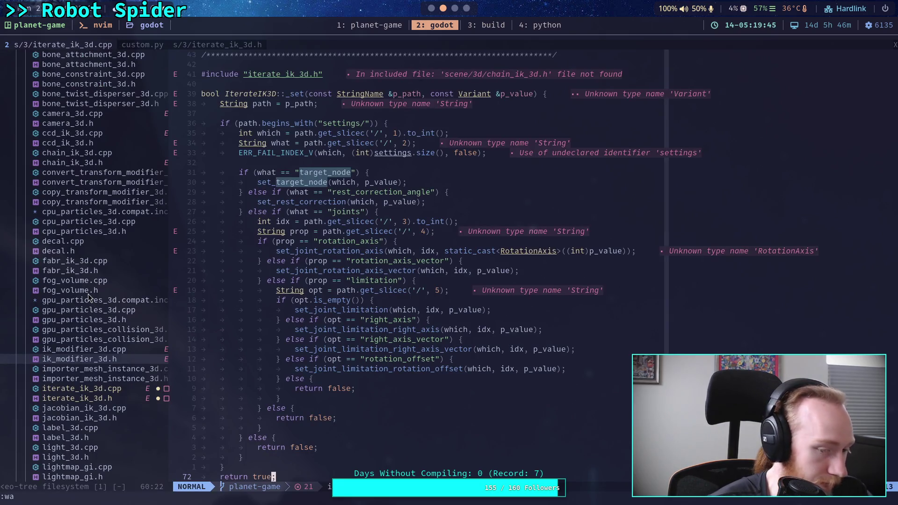
Open chain_ik_3d.cpp from the file tree and read its _set and _get handlers.
{"action": "scroll", "coordinate": [88, 294], "scroll_direction": "up", "scroll_amount": 4}
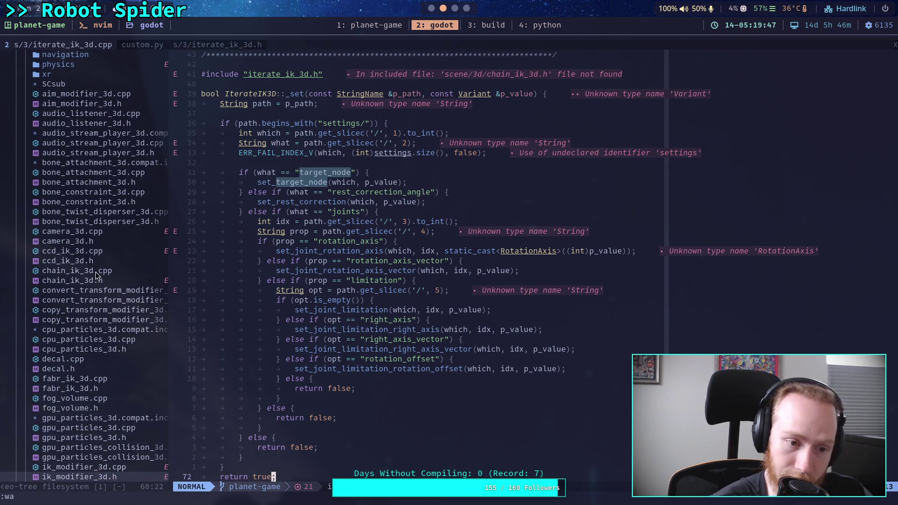
{"action": "left_click", "coordinate": [99, 281]}
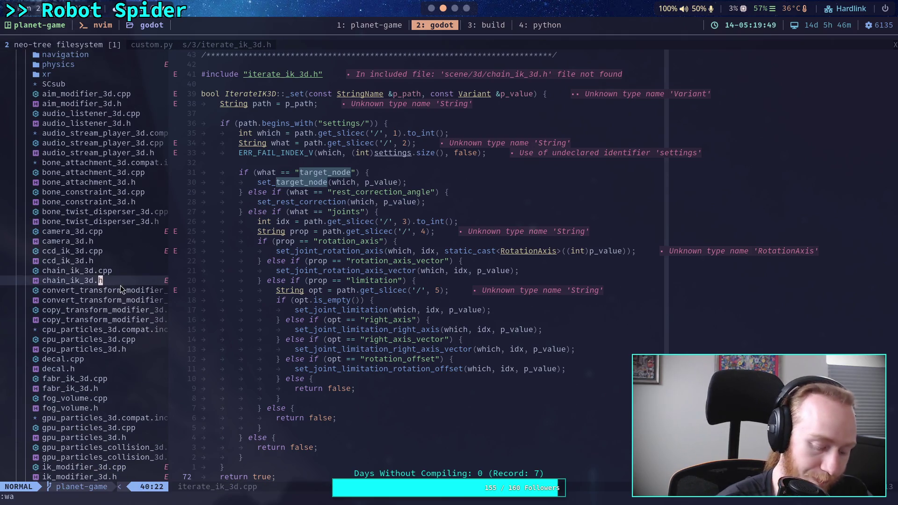
{"action": "key", "text": "k"}
{"action": "key", "text": "Return"}
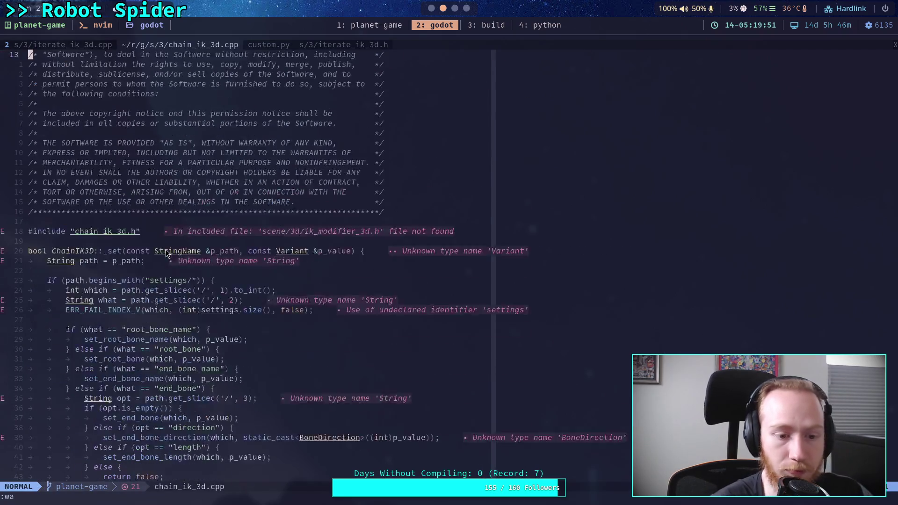
{"action": "scroll", "coordinate": [178, 241], "scroll_direction": "down", "scroll_amount": 2}
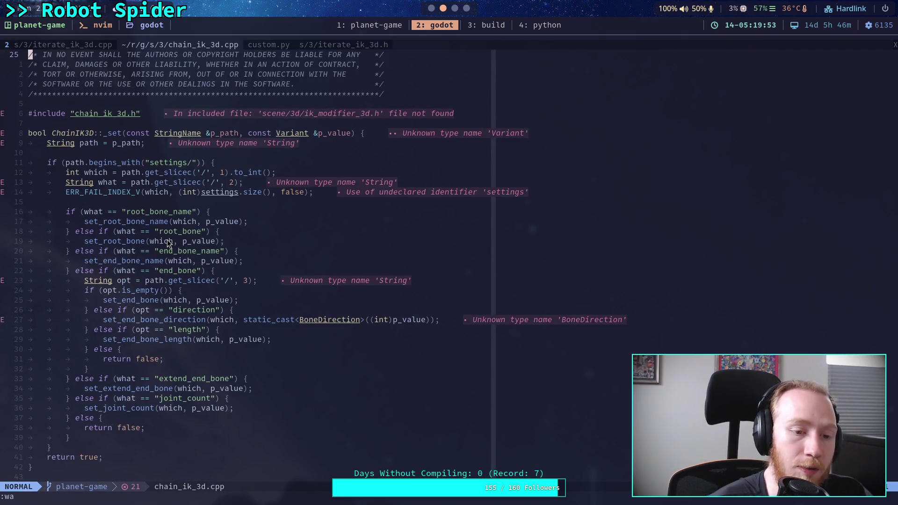
{"action": "scroll", "coordinate": [168, 238], "scroll_direction": "down", "scroll_amount": 20}
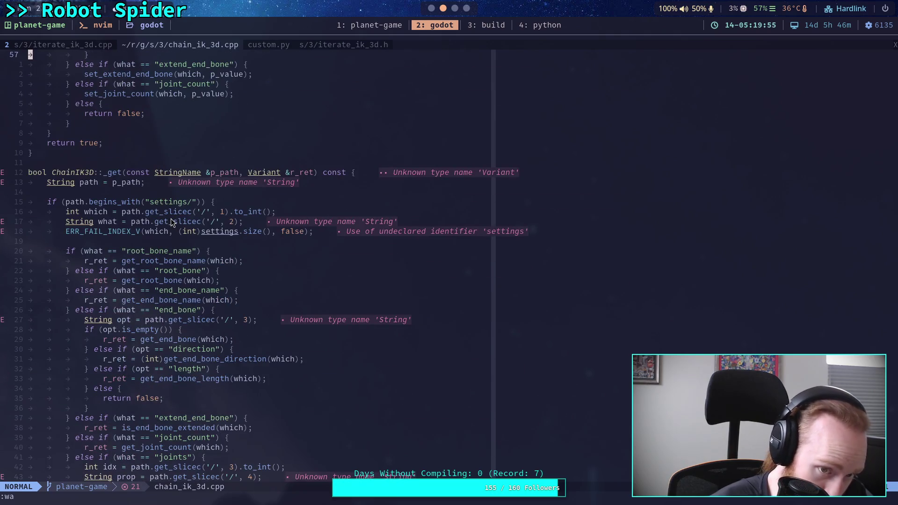
{"action": "scroll", "coordinate": [171, 221], "scroll_direction": "down", "scroll_amount": 9}
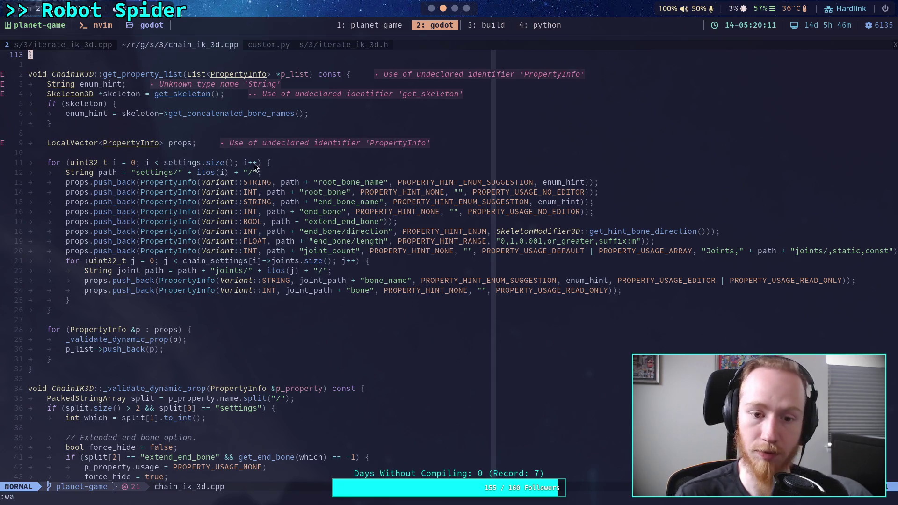
Scroll down to ChainIK3D's set_root_bone_name and set_root_bone setters.
{"action": "scroll", "coordinate": [347, 196], "scroll_direction": "up", "scroll_amount": 20}
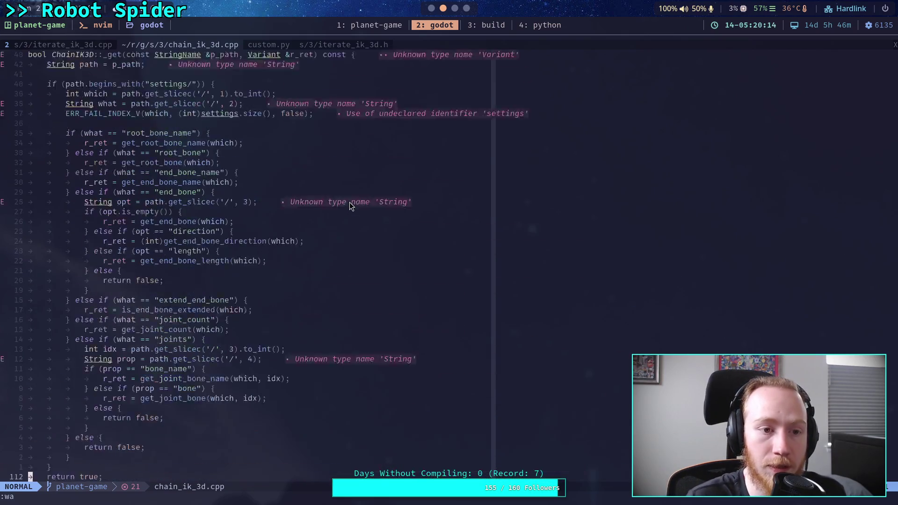
{"action": "scroll", "coordinate": [290, 295], "scroll_direction": "down", "scroll_amount": 4}
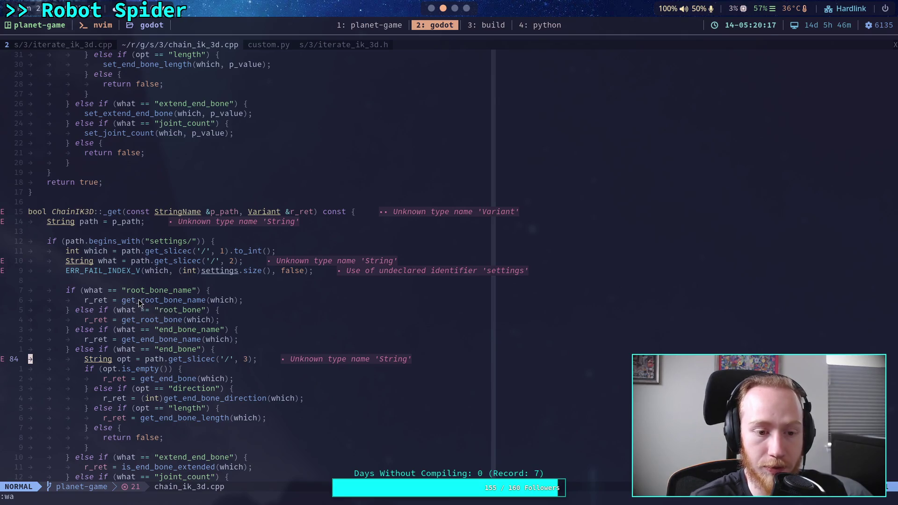
{"action": "scroll", "coordinate": [130, 267], "scroll_direction": "up", "scroll_amount": 8}
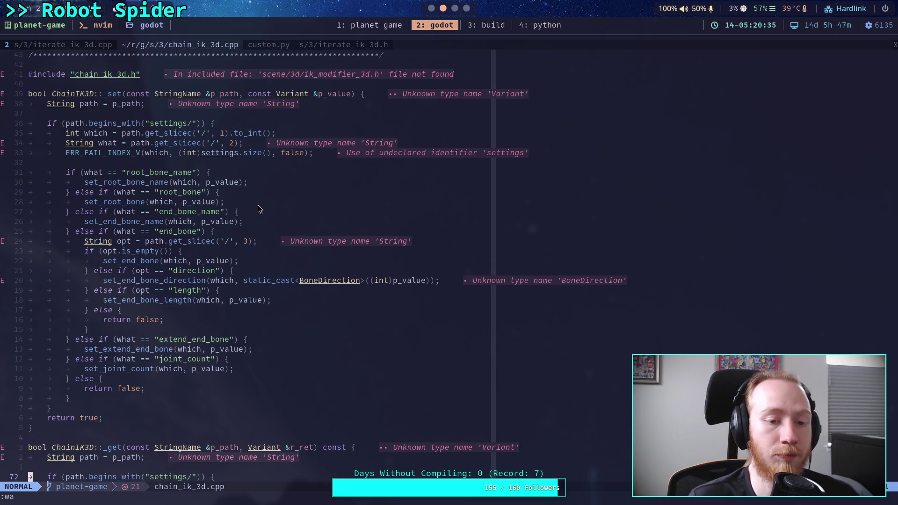
{"action": "scroll", "coordinate": [256, 195], "scroll_direction": "down", "scroll_amount": 20}
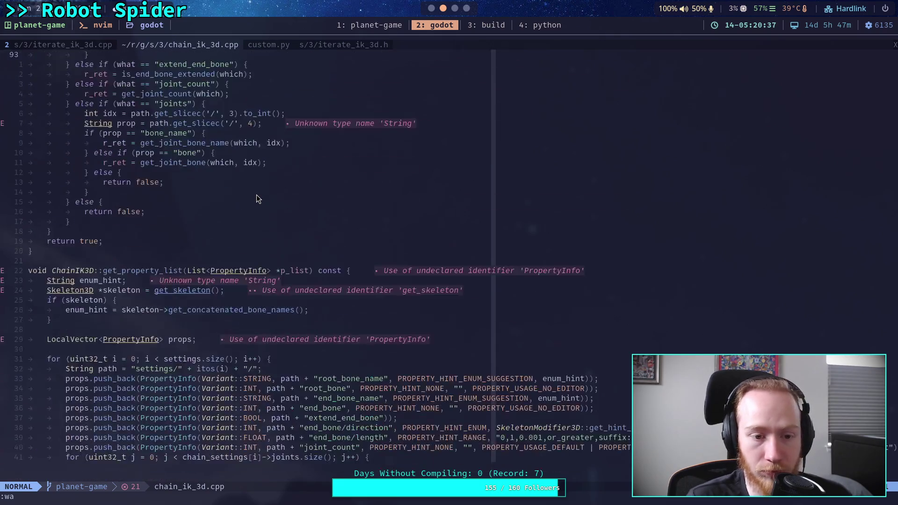
{"action": "scroll", "coordinate": [256, 195], "scroll_direction": "down", "scroll_amount": 12}
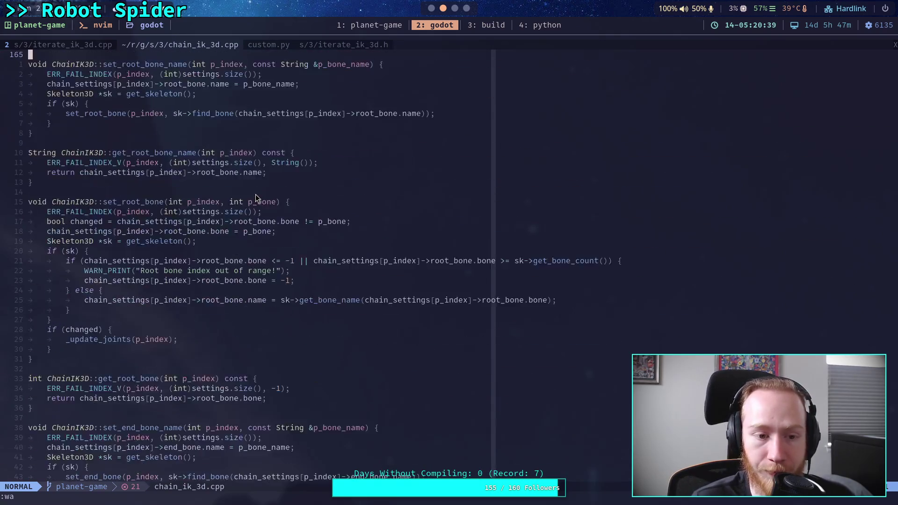
{"action": "scroll", "coordinate": [231, 208], "scroll_direction": "down", "scroll_amount": 1}
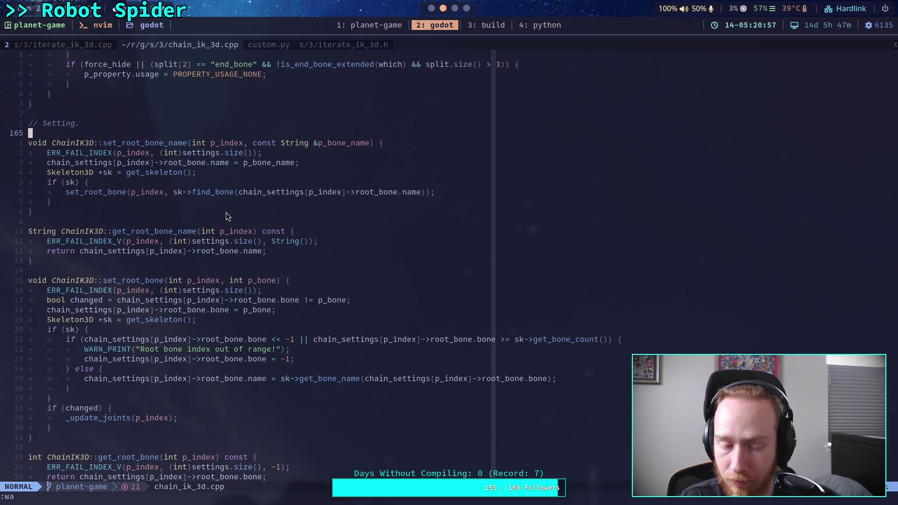
Cycle through the browser and Neovim workspaces, then return to CrawlerLeg.gd in Godot.
{"action": "left_click", "coordinate": [433, 9]}
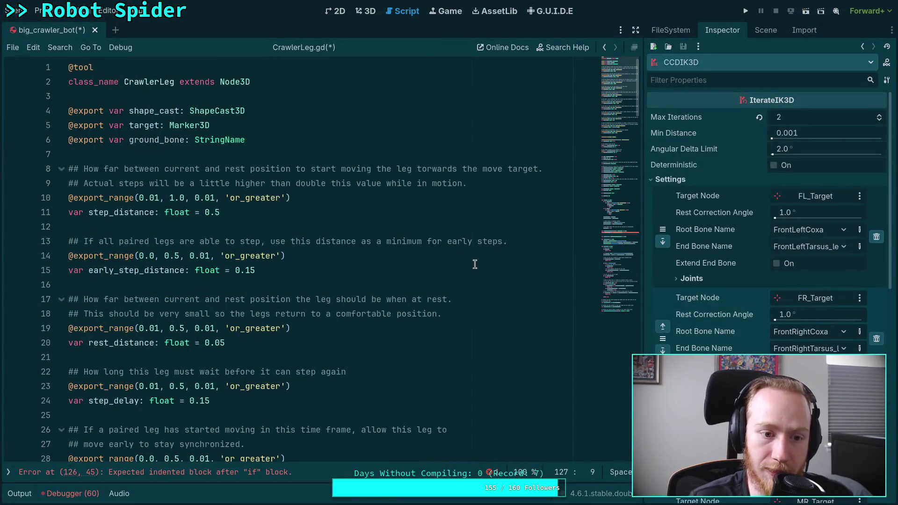
{"action": "scroll", "coordinate": [451, 235], "scroll_direction": "down", "scroll_amount": 10}
{"action": "scroll", "coordinate": [451, 234], "scroll_direction": "down", "scroll_amount": 20}
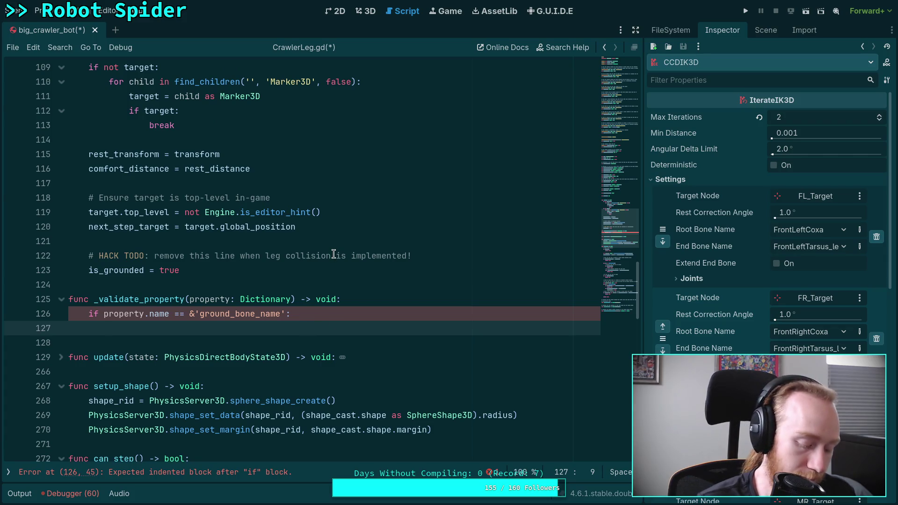
{"action": "key", "text": "super+4"}
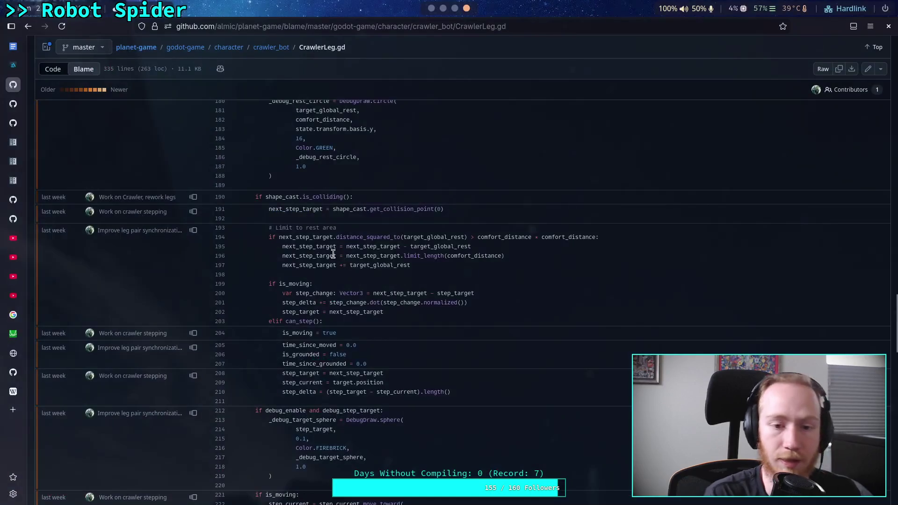
{"action": "key", "text": "super+3"}
{"action": "key", "text": "super+2"}
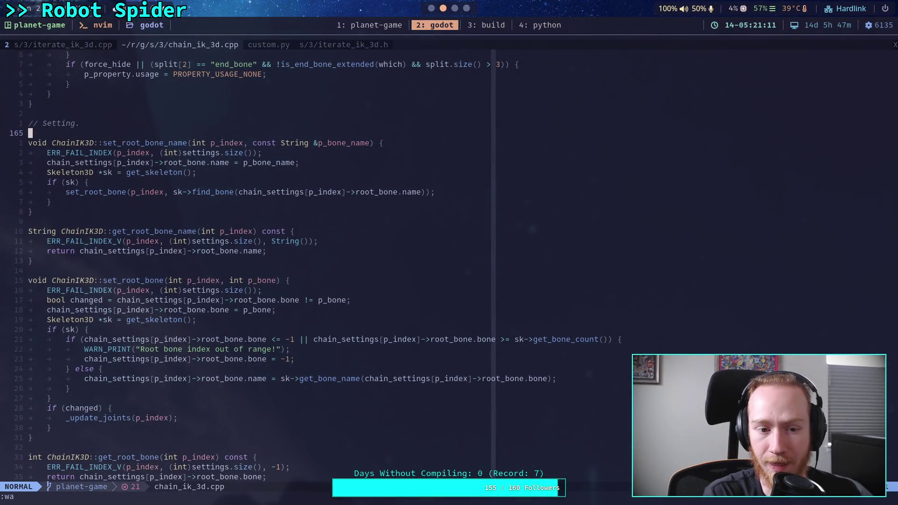
{"action": "key", "text": "super+3"}
{"action": "key", "text": "super+1"}
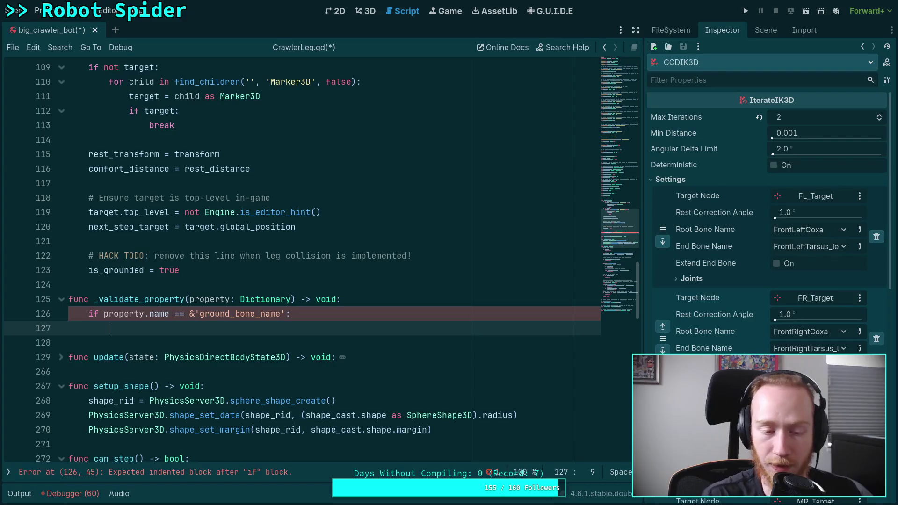
{"action": "scroll", "coordinate": [255, 229], "scroll_direction": "up", "scroll_amount": 20}
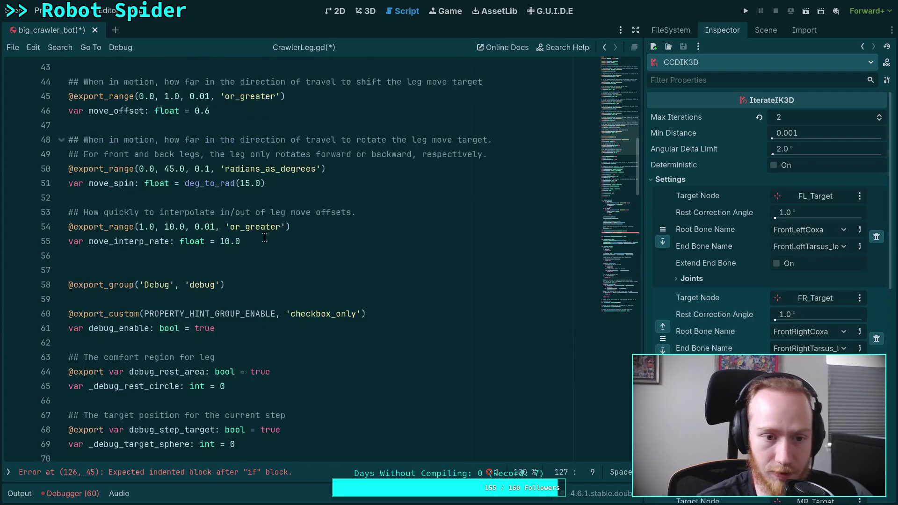
{"action": "scroll", "coordinate": [264, 244], "scroll_direction": "up", "scroll_amount": 13}
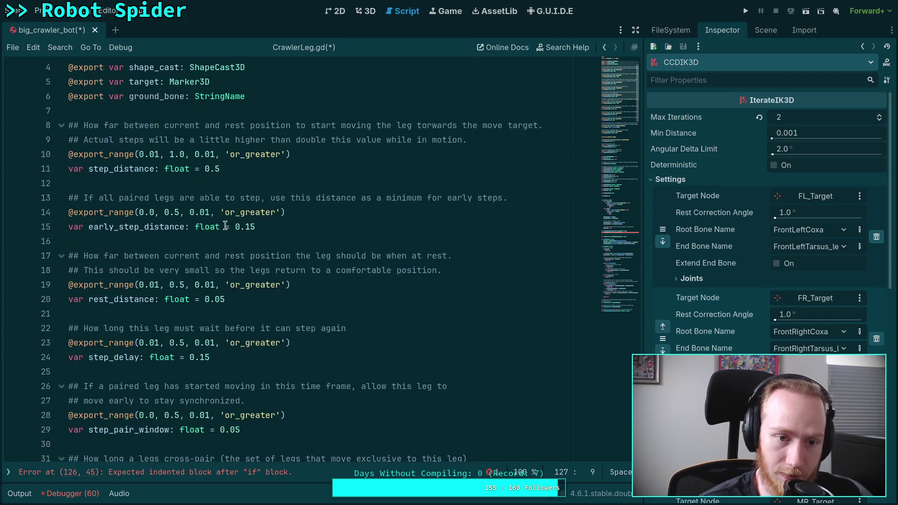
{"action": "left_click", "coordinate": [103, 140]}
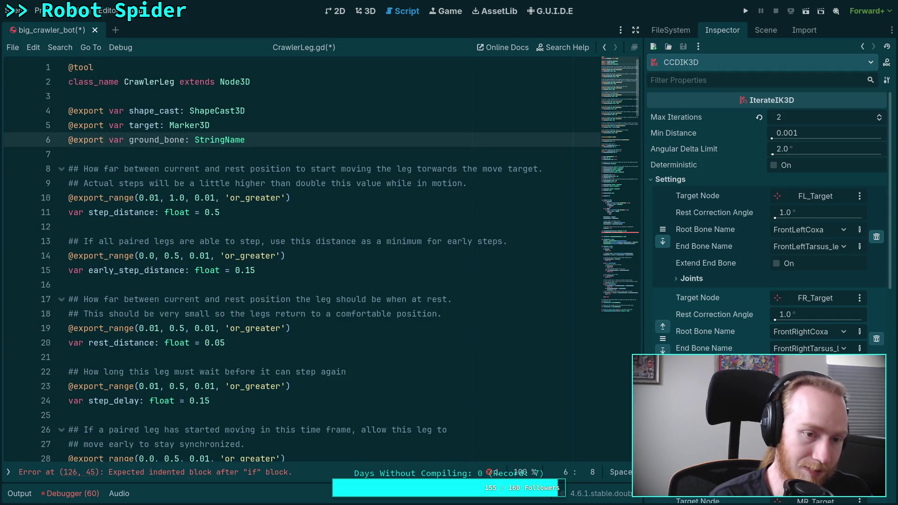
{"action": "type", "text": "_en"}
{"action": "key", "text": "Return"}
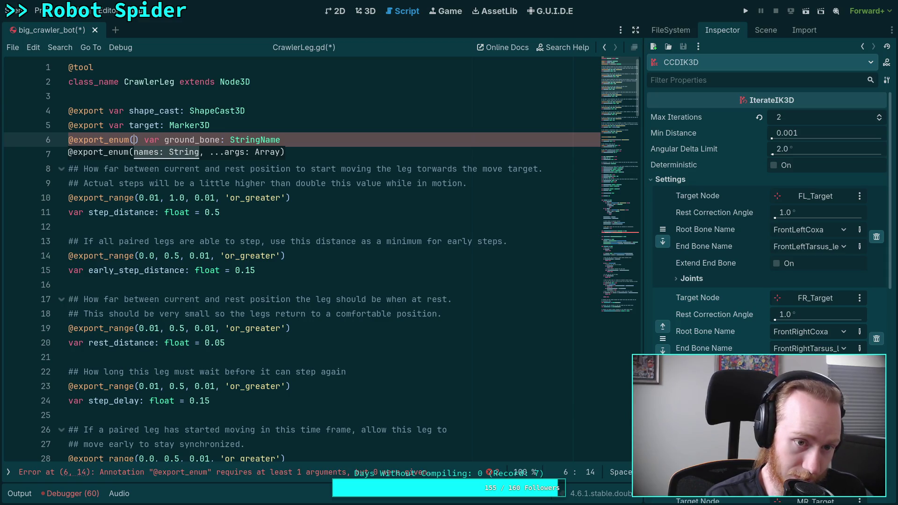
{"action": "key", "text": "BackSpace"}
{"action": "key", "text": "BackSpace"}
{"action": "key", "text": "BackSpace"}
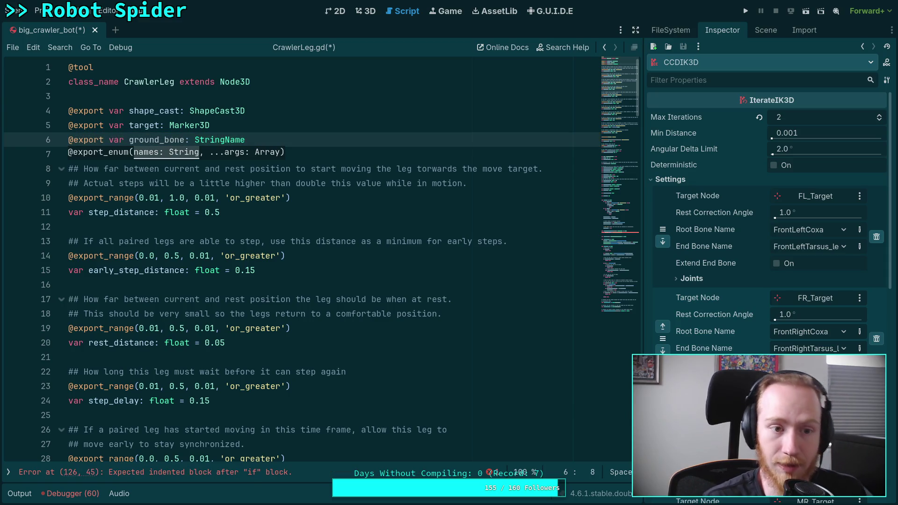
{"action": "left_click_drag", "start_coordinate": [602, 117], "coordinate": [603, 218]}
{"action": "left_click", "coordinate": [334, 223]}
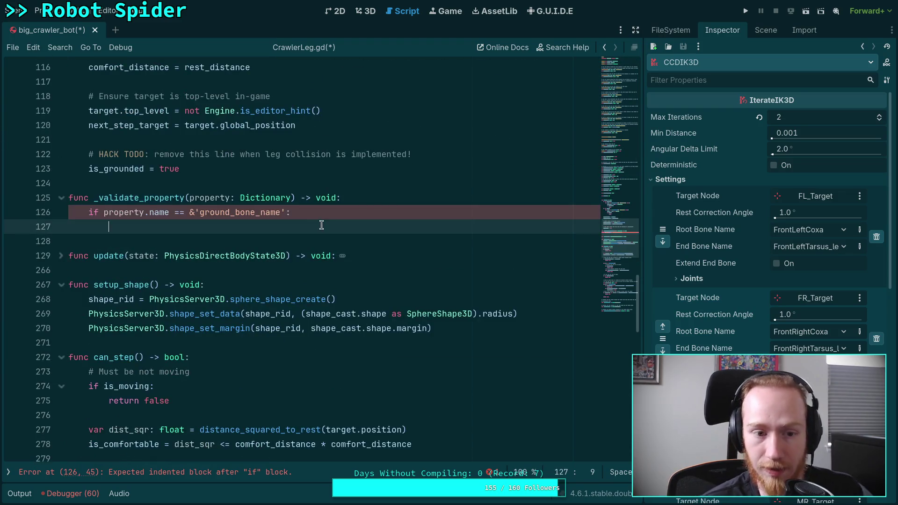
Write property.hint = PROPERTY_HINT_ENUM in the branch, consulting the _get_property_list docs.
{"action": "type", "text": "pro"}
{"action": "key", "text": "Return"}
{"action": "type", "text": "."}
{"action": "key", "text": "BackSpace"}
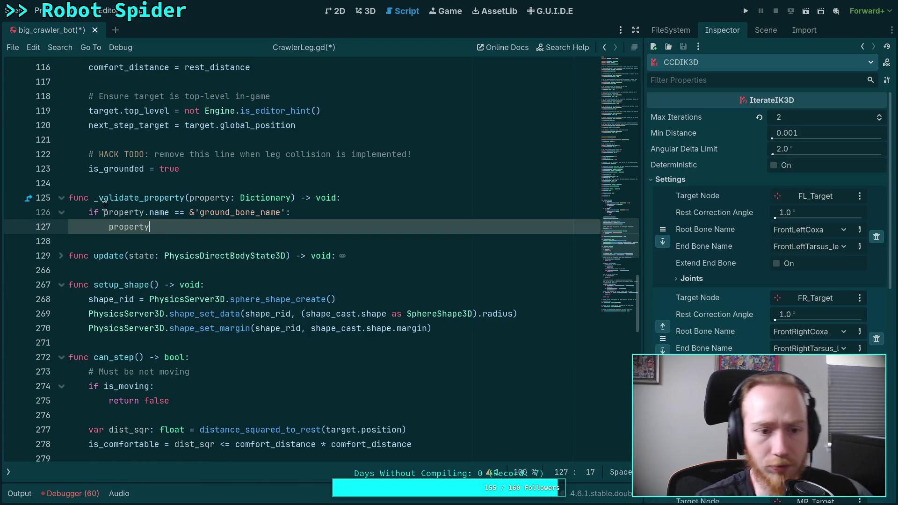
{"action": "mouse_move", "coordinate": [141, 199]}
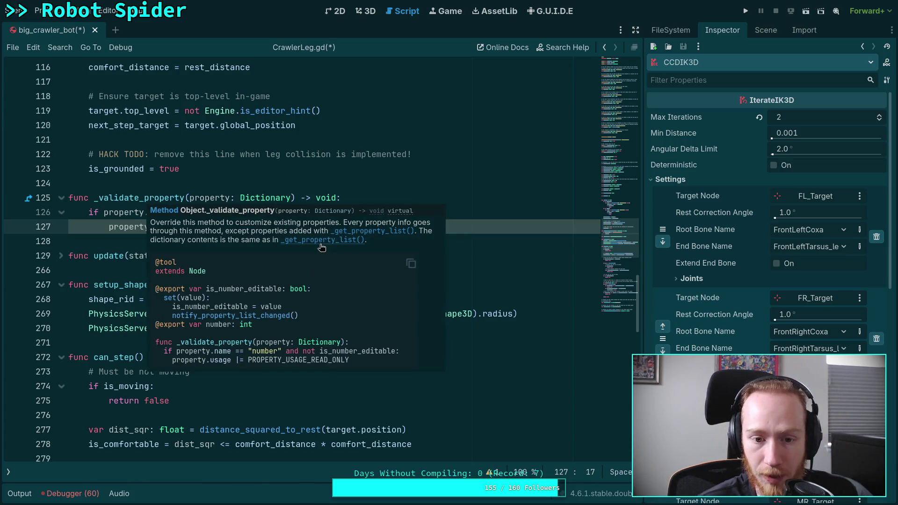
{"action": "left_click", "coordinate": [372, 236]}
{"action": "scroll", "coordinate": [318, 236], "scroll_direction": "down", "scroll_amount": 3}
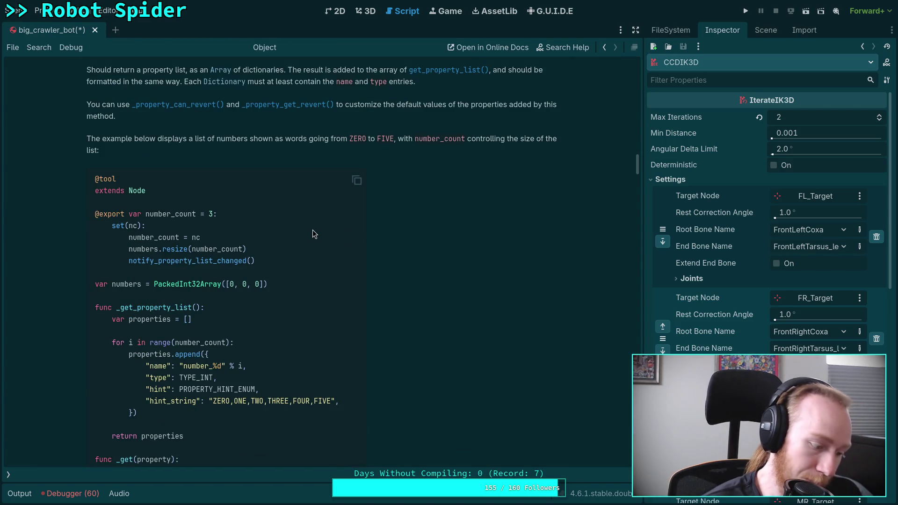
{"action": "left_click", "coordinate": [8, 475]}
{"action": "left_click", "coordinate": [42, 82]}
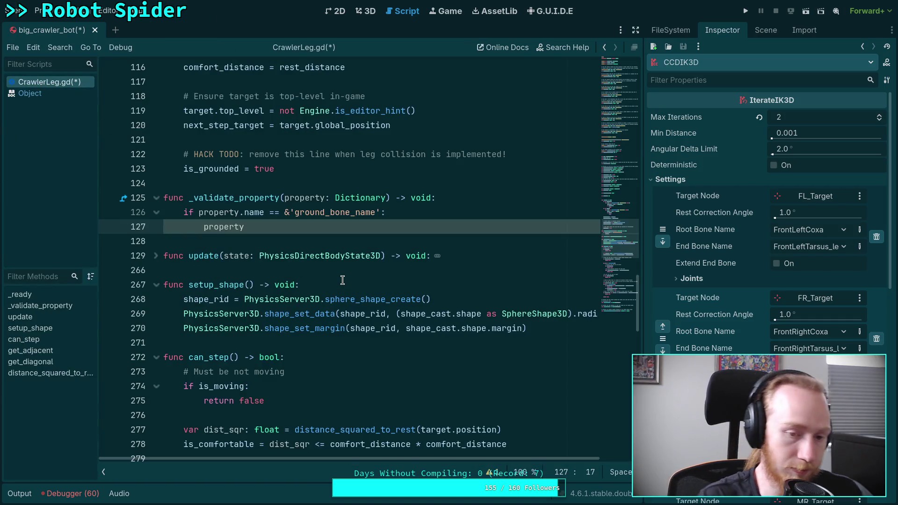
{"action": "type", "text": ".hint = "}
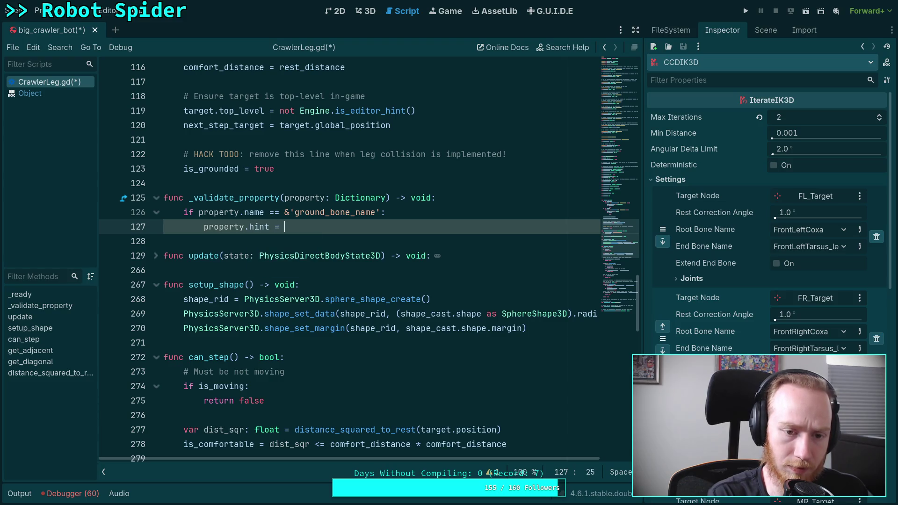
{"action": "type", "text": "PROP"}
{"action": "key", "text": "Down"}
{"action": "key", "text": "Down"}
{"action": "key", "text": "Down"}
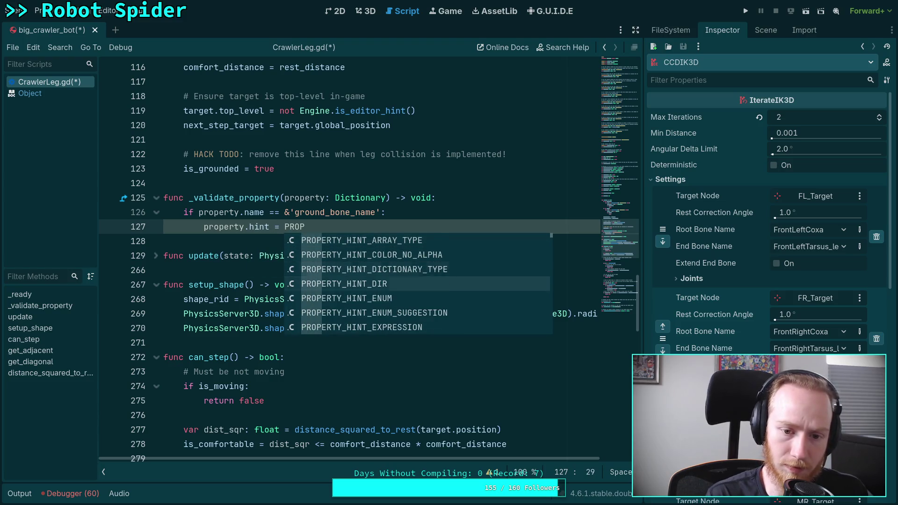
{"action": "key", "text": "Return"}
{"action": "key", "text": "Return"}
Begin a property.hint_string assignment on the next line, rechecking the Object docs.
{"action": "type", "text": "prop"}
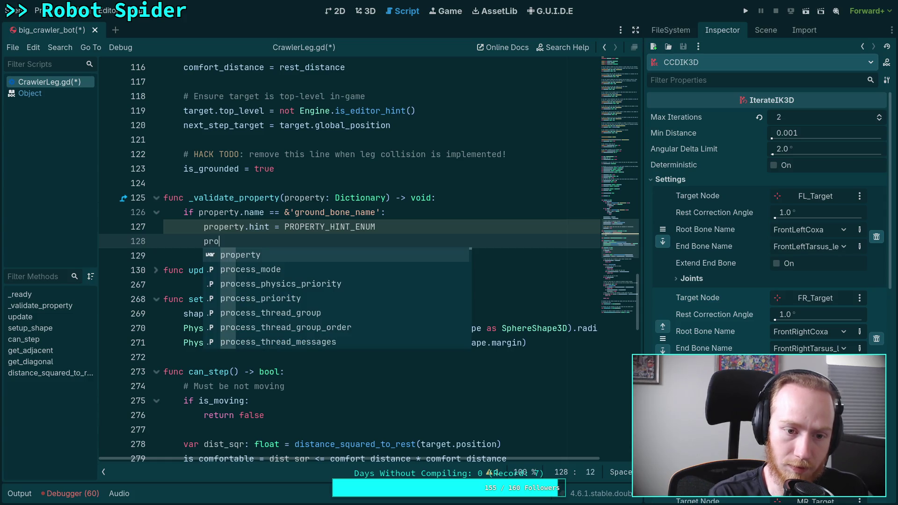
{"action": "type", "text": "e"}
{"action": "type", "text": ".l"}
{"action": "key", "text": "BackSpace"}
{"action": "key", "text": "BackSpace"}
{"action": "type", "text": ".hint_string ="}
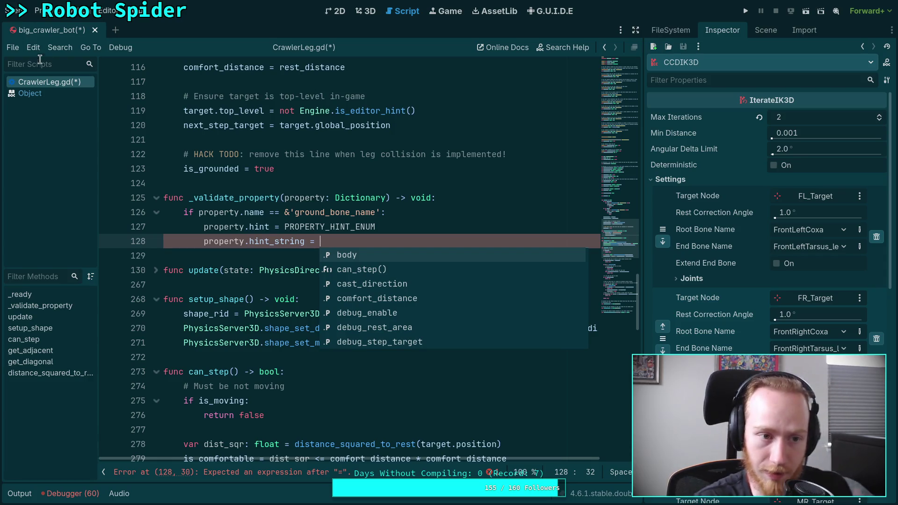
{"action": "left_click", "coordinate": [49, 96]}
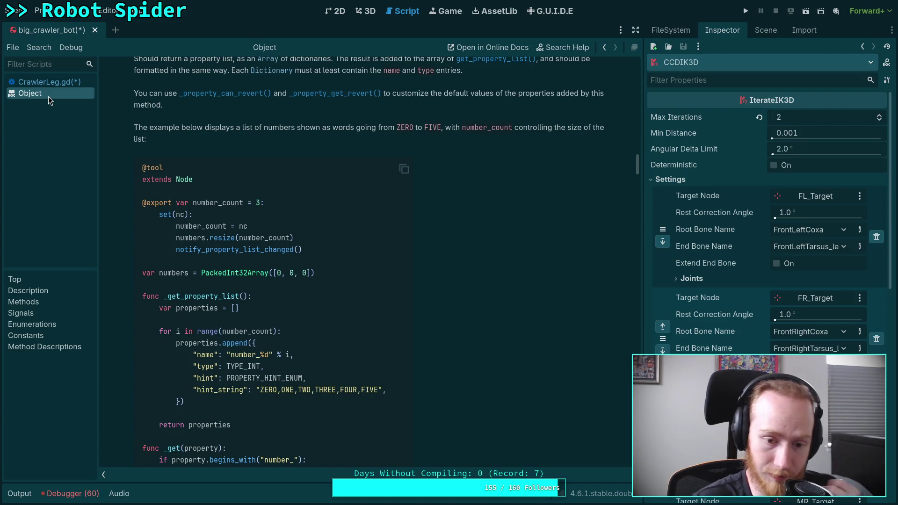
{"action": "left_click", "coordinate": [59, 84]}
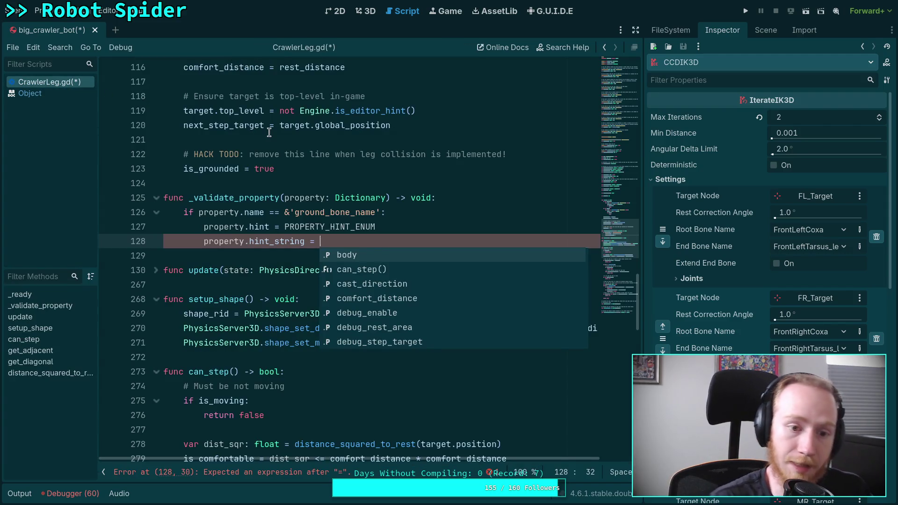
{"action": "scroll", "coordinate": [389, 355], "scroll_direction": "up", "scroll_amount": 2}
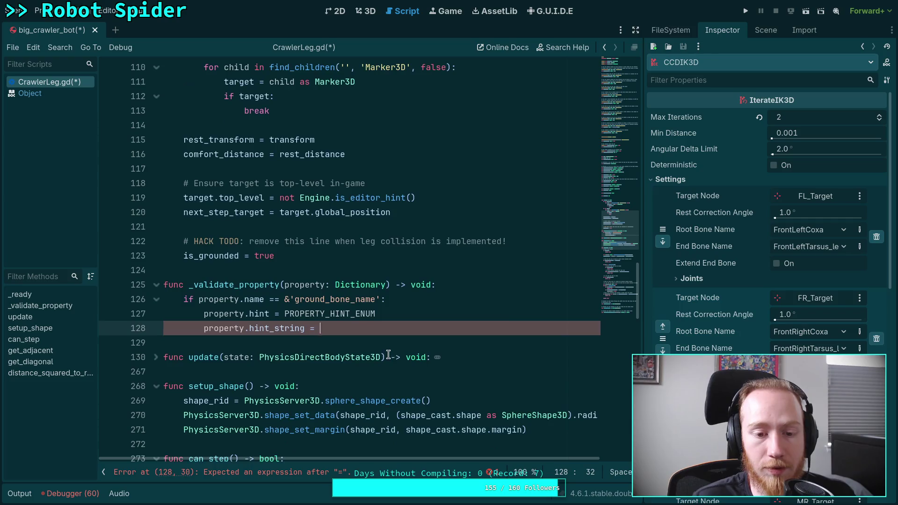
{"action": "scroll", "coordinate": [389, 355], "scroll_direction": "down", "scroll_amount": 1}
{"action": "left_click", "coordinate": [421, 257]}
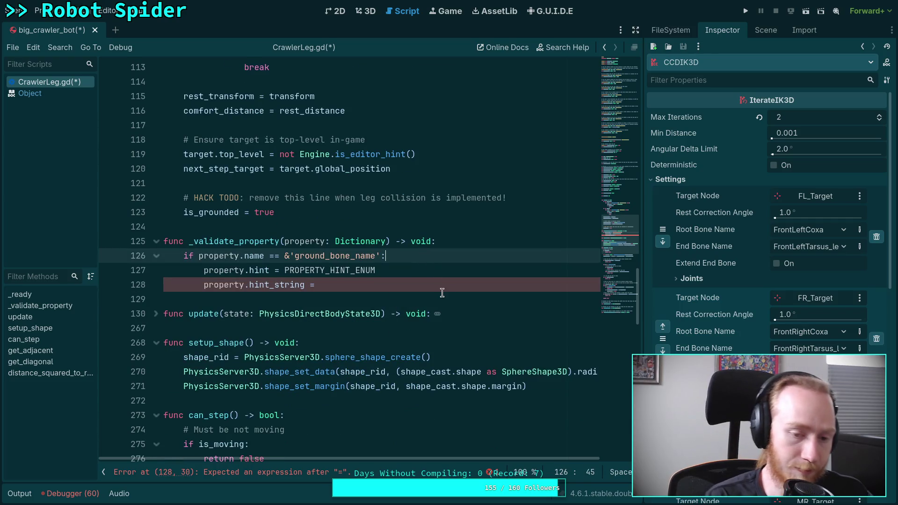
{"action": "key", "text": "Return"}
{"action": "type", "text": "var skelet"}
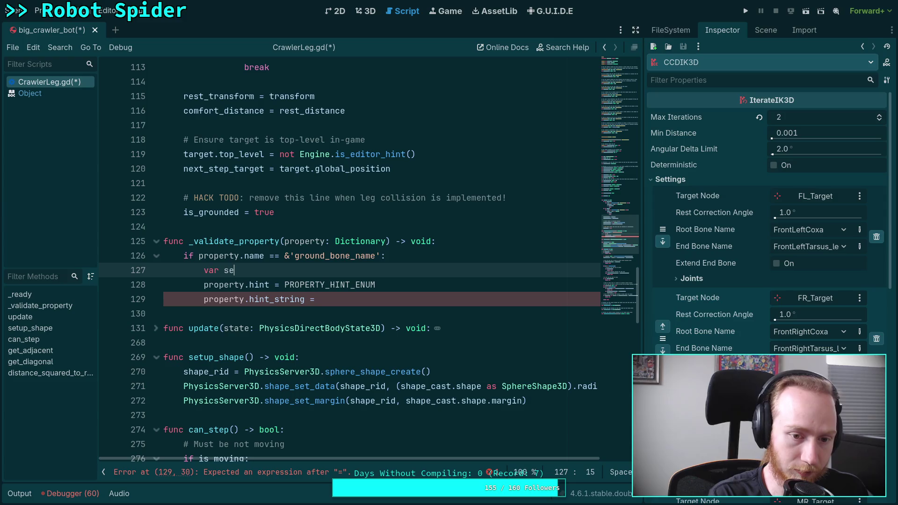
{"action": "type", "text": "on: Ske"}
{"action": "key", "text": "Down"}
{"action": "key", "text": "Return"}
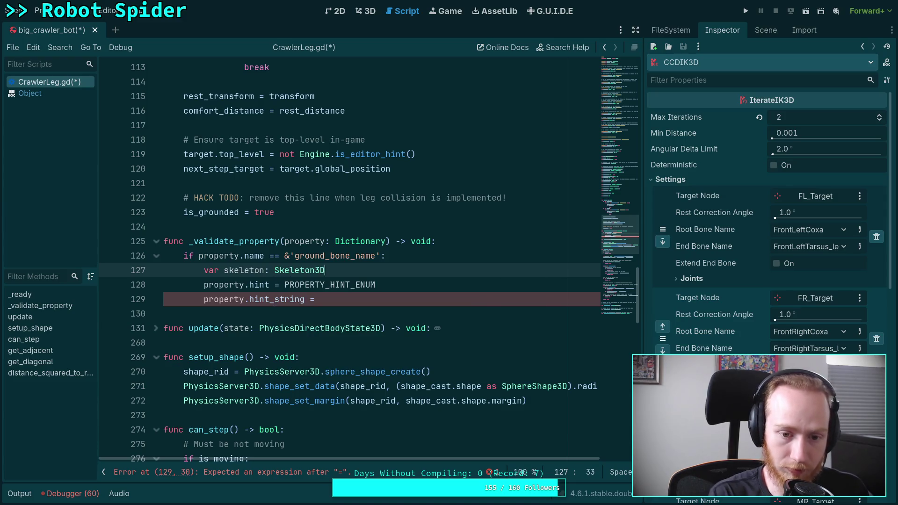
{"action": "type", "text": "find_s"}
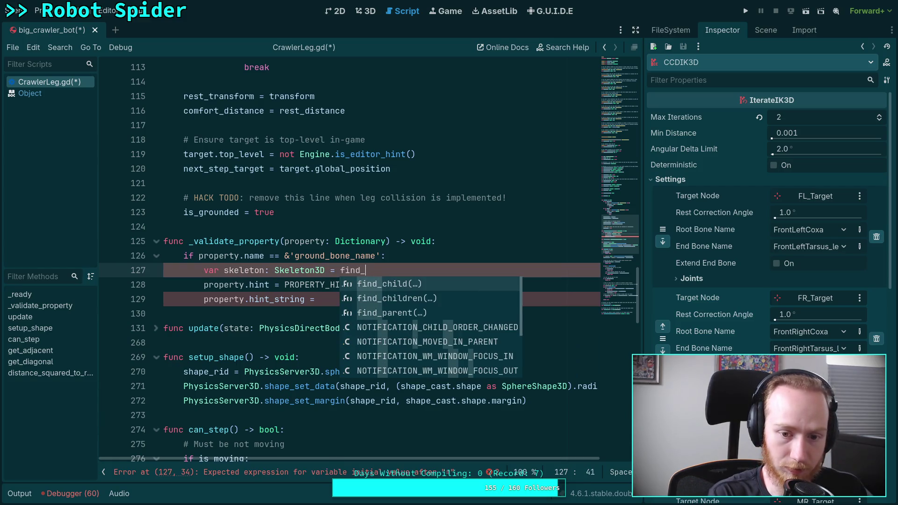
{"action": "key", "text": "BackSpace"}
{"action": "key", "text": "Down"}
{"action": "key", "text": "Down"}
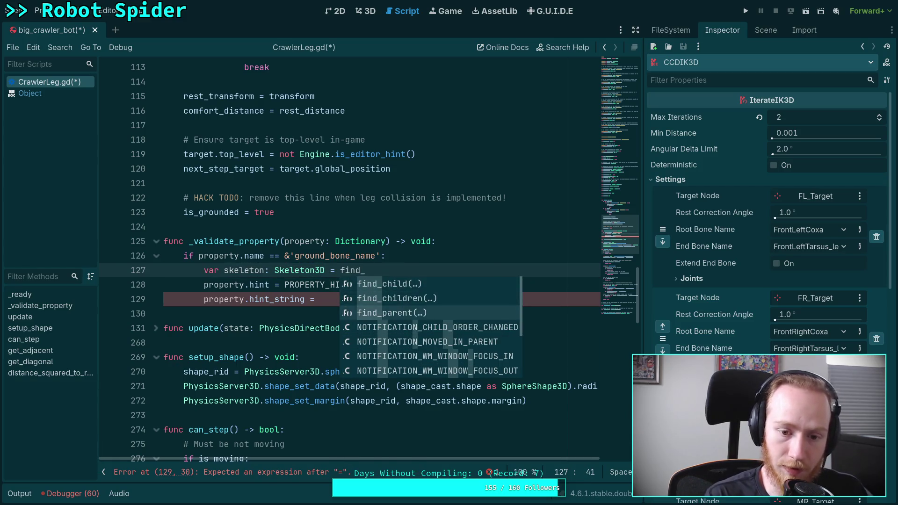
{"action": "key", "text": "Return"}
{"action": "mouse_move", "coordinate": [371, 266]}
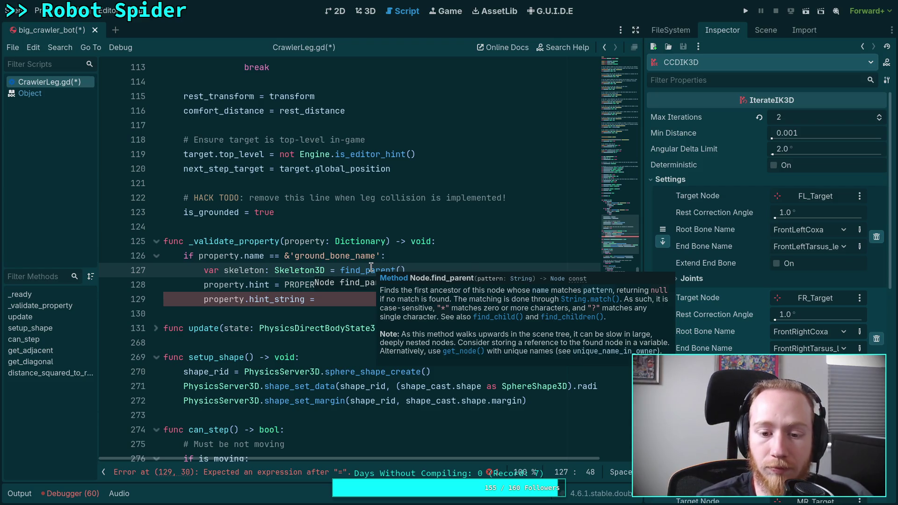
{"action": "mouse_move", "coordinate": [406, 270]}
{"action": "left_mouse_down"}
{"action": "mouse_move", "coordinate": [328, 269]}
{"action": "mouse_move", "coordinate": [519, 266]}
{"action": "mouse_move", "coordinate": [333, 267]}
{"action": "mouse_move", "coordinate": [335, 256]}
{"action": "left_mouse_up"}
{"action": "left_click_drag", "start_coordinate": [456, 270], "coordinate": [66, 271]}
{"action": "key", "text": "BackSpace"}
{"action": "key", "text": "BackSpace"}
{"action": "scroll", "coordinate": [342, 312], "scroll_direction": "up", "scroll_amount": 4}
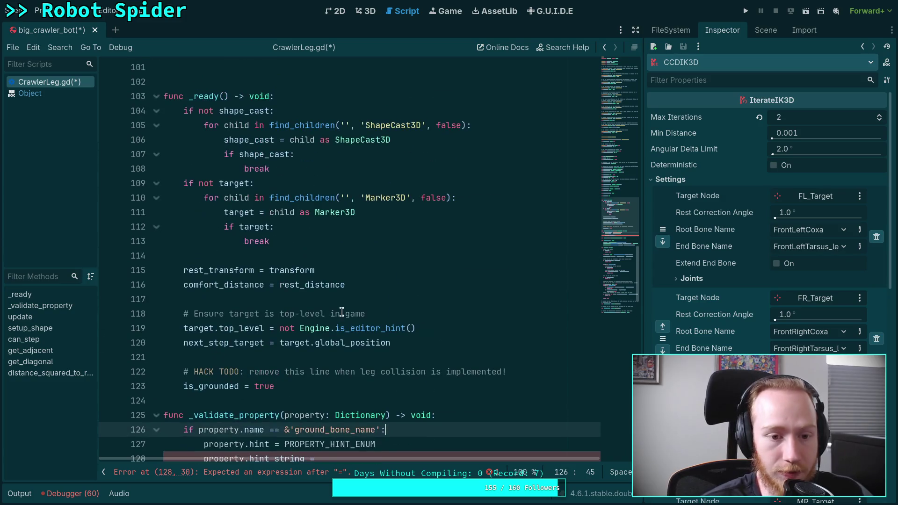
{"action": "left_click", "coordinate": [318, 386]}
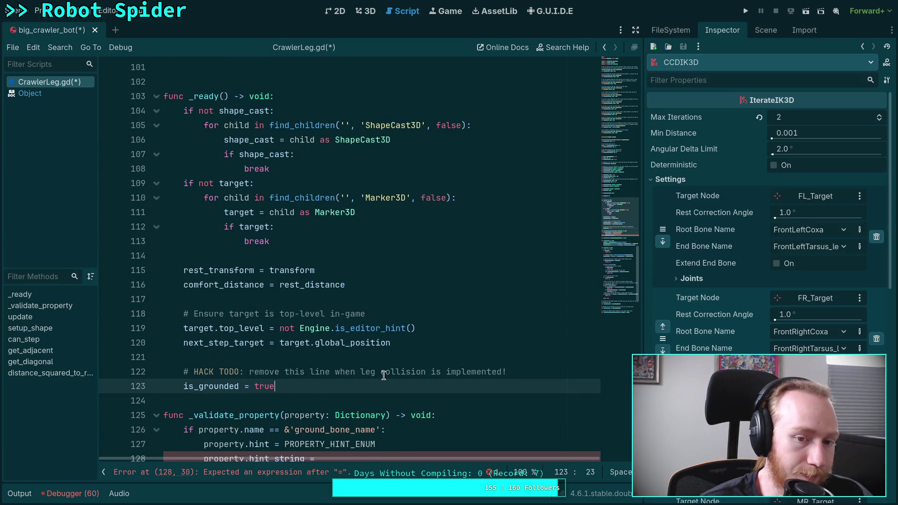
{"action": "scroll", "coordinate": [389, 369], "scroll_direction": "up", "scroll_amount": 1}
{"action": "scroll", "coordinate": [392, 365], "scroll_direction": "up", "scroll_amount": 5}
{"action": "scroll", "coordinate": [392, 365], "scroll_direction": "down", "scroll_amount": 8}
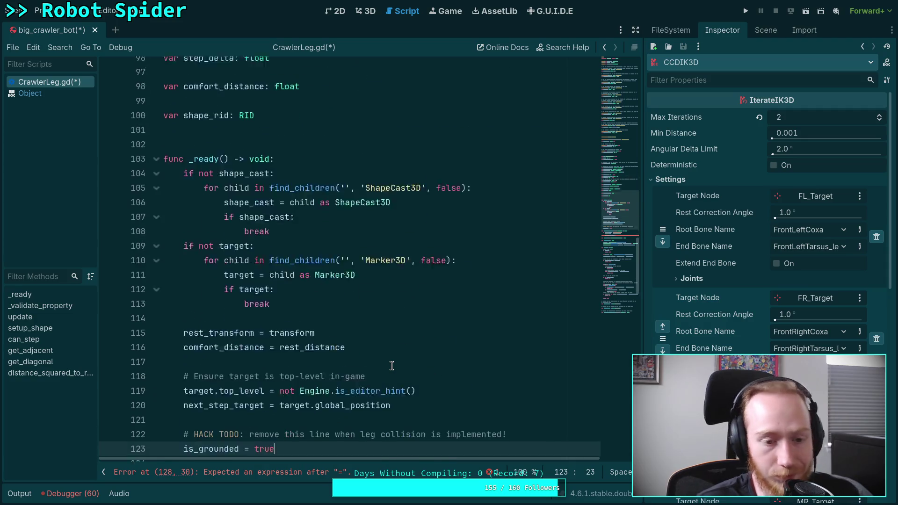
{"action": "scroll", "coordinate": [392, 366], "scroll_direction": "down", "scroll_amount": 1}
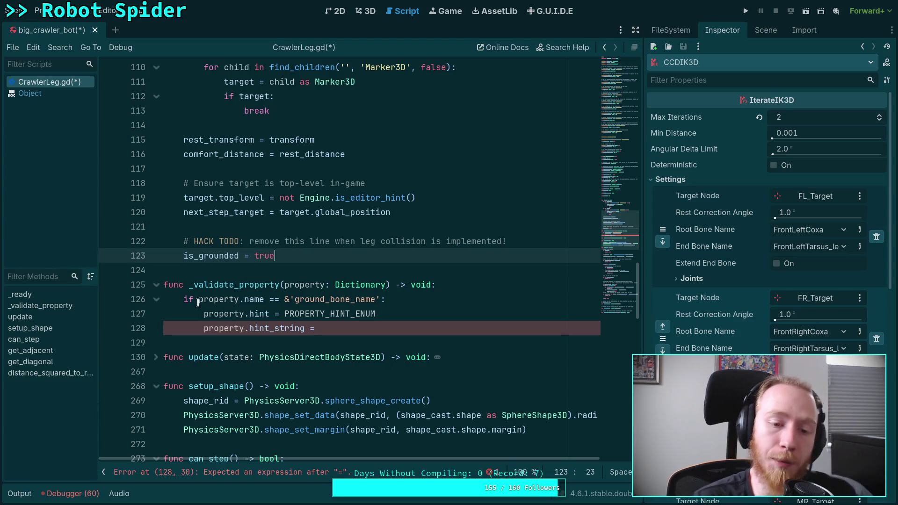
{"action": "mouse_move", "coordinate": [228, 286]}
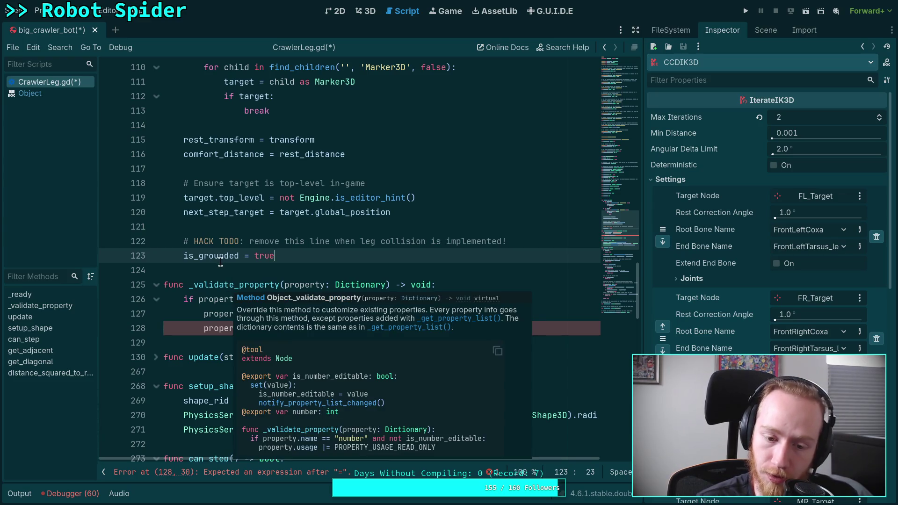
Declare var skeleton: Skeleton3D = find_skeleton() inside the ground_bone_name branch.
{"action": "left_click", "coordinate": [419, 302]}
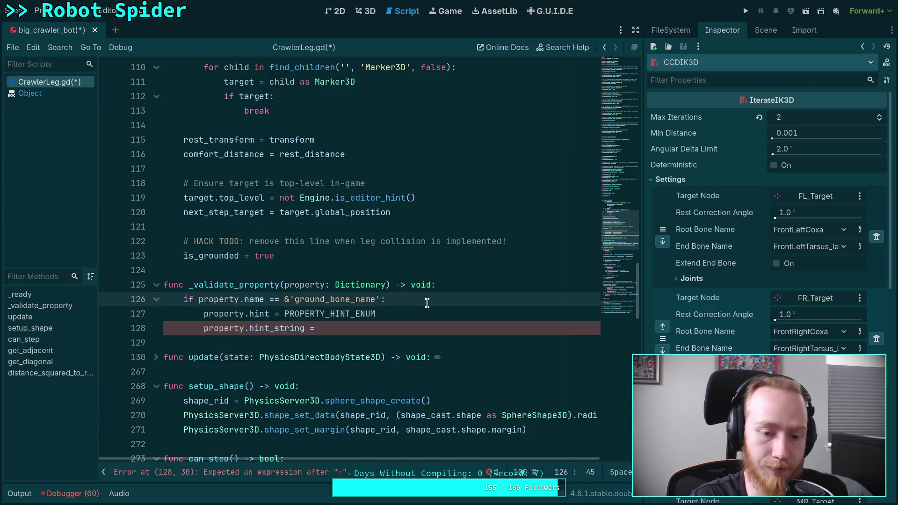
{"action": "key", "text": "Return"}
{"action": "type", "text": "var ske"}
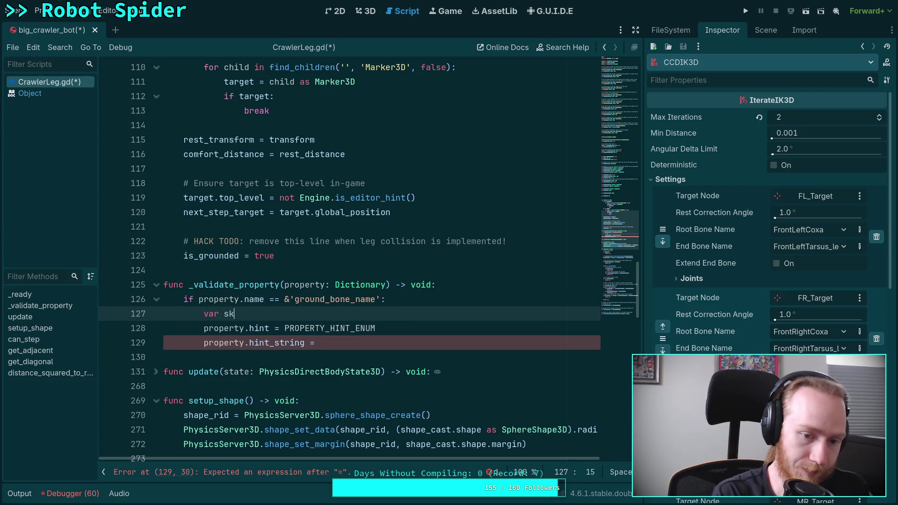
{"action": "type", "text": "leton: S"}
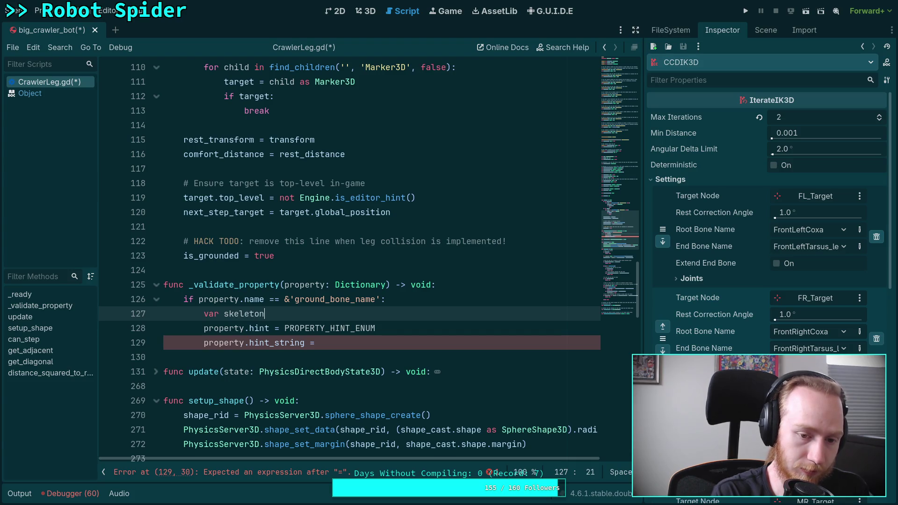
{"action": "type", "text": "kelet"}
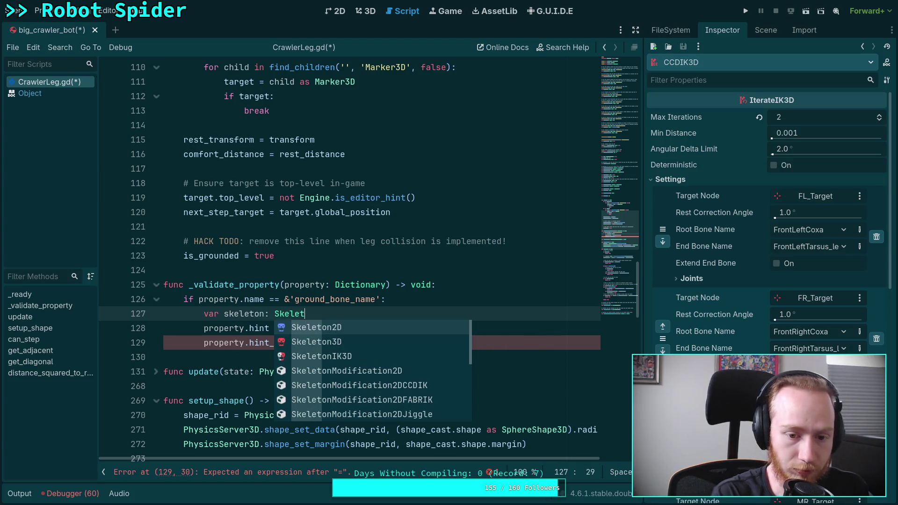
{"action": "key", "text": "Down"}
{"action": "key", "text": "Return"}
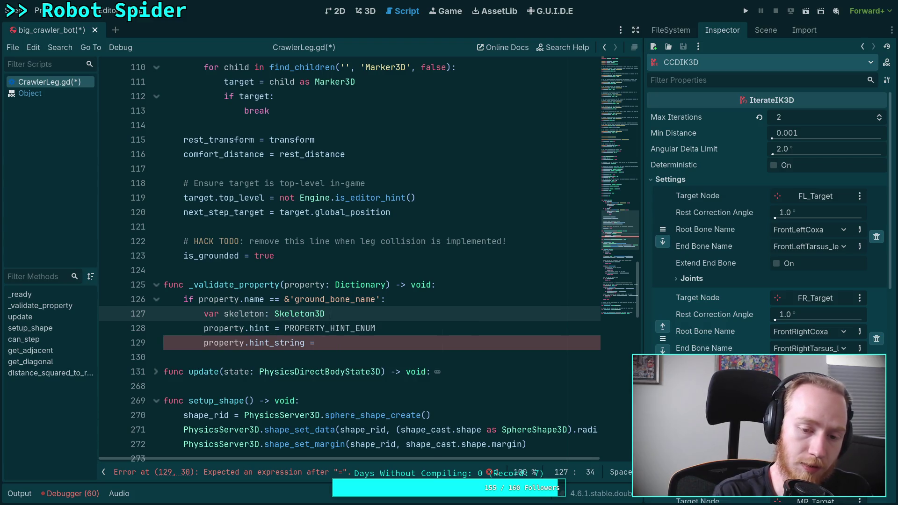
{"action": "type", "text": "= find-"}
{"action": "key", "text": "BackSpace"}
{"action": "type", "text": "_skeleton()"}
Remove the stray half-typed 'func' line at the end of the script.
{"action": "scroll", "coordinate": [426, 297], "scroll_direction": "down", "scroll_amount": 13}
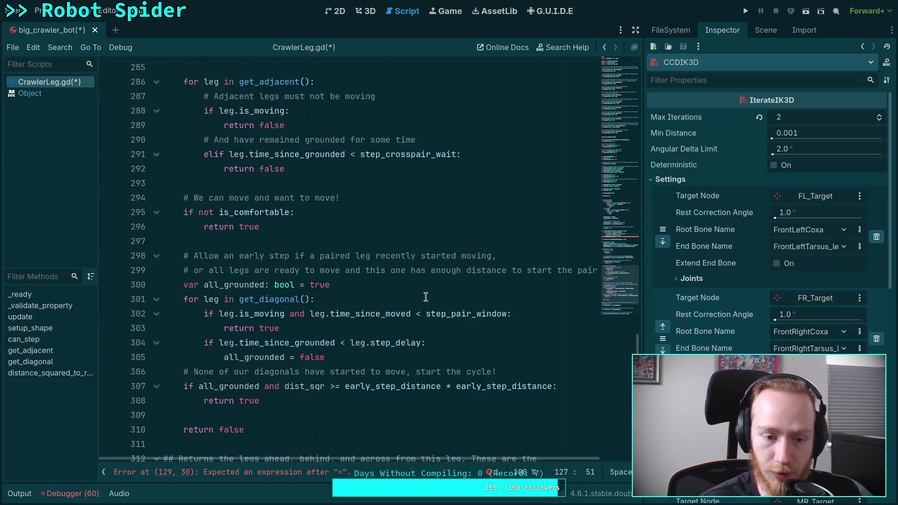
{"action": "scroll", "coordinate": [425, 297], "scroll_direction": "down", "scroll_amount": 5}
{"action": "left_click", "coordinate": [361, 381]}
{"action": "key", "text": "Return"}
{"action": "type", "text": "func"}
{"action": "scroll", "coordinate": [249, 407], "scroll_direction": "up", "scroll_amount": 1}
{"action": "key", "text": "BackSpace"}
{"action": "key", "text": "BackSpace"}
{"action": "key", "text": "BackSpace"}
{"action": "scroll", "coordinate": [207, 384], "scroll_direction": "up", "scroll_amount": 12}
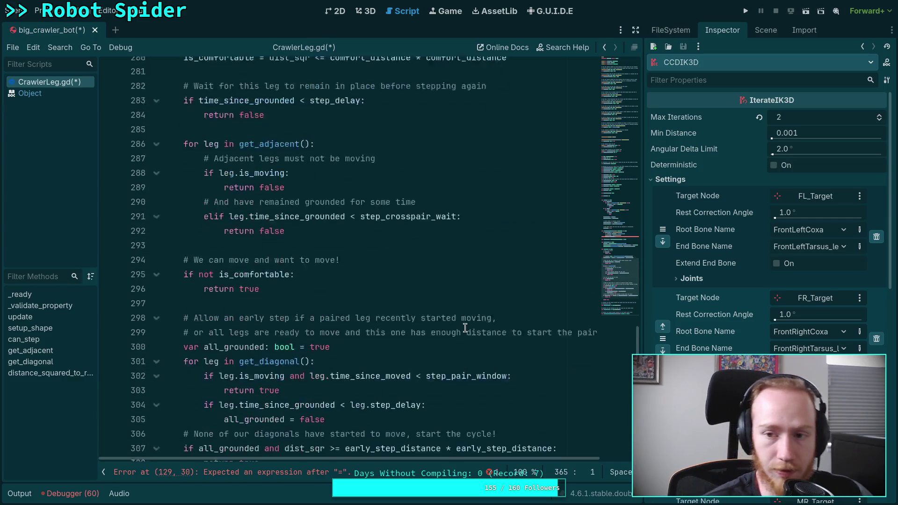
Open CrawlerBot's attached script CrawlerCharacter.gd from the scene tree and scroll through it.
{"action": "left_click", "coordinate": [766, 30]}
{"action": "left_click", "coordinate": [708, 62]}
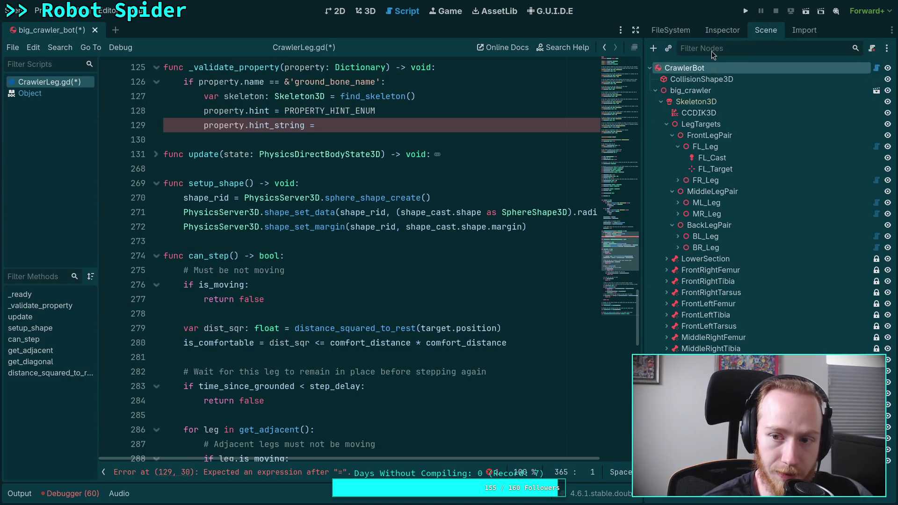
{"action": "left_click", "coordinate": [757, 34]}
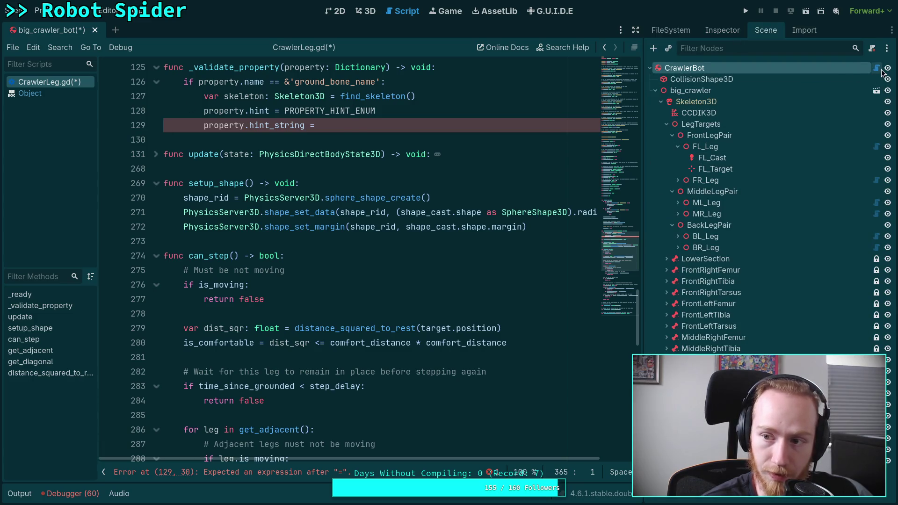
{"action": "left_click", "coordinate": [879, 69]}
{"action": "scroll", "coordinate": [262, 328], "scroll_direction": "down", "scroll_amount": 5}
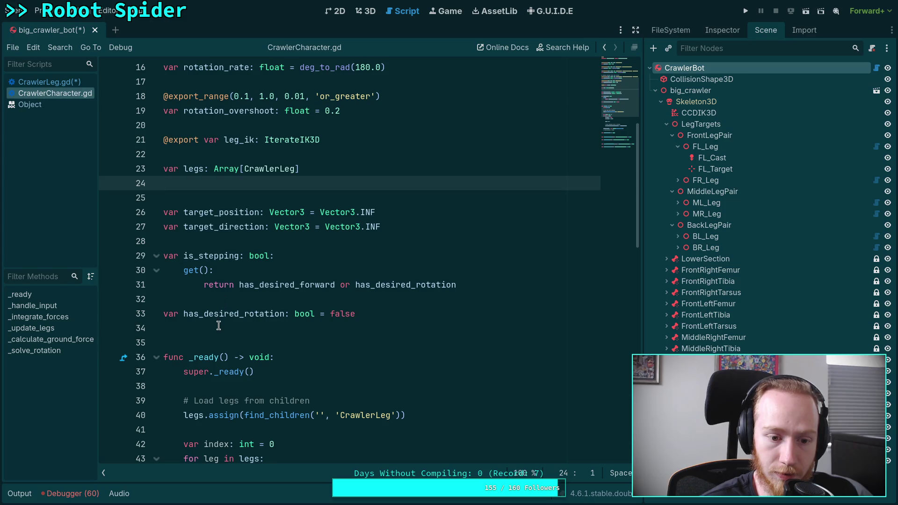
{"action": "scroll", "coordinate": [218, 326], "scroll_direction": "up", "scroll_amount": 5}
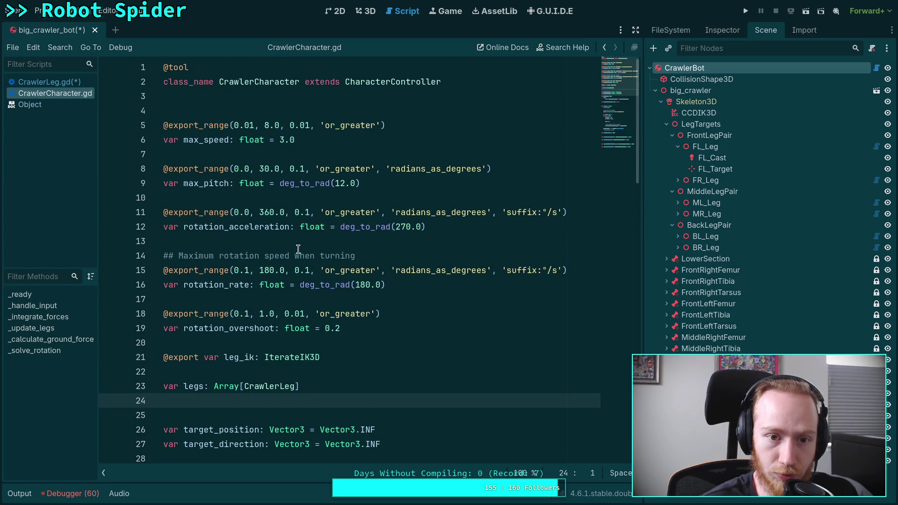
{"action": "scroll", "coordinate": [298, 249], "scroll_direction": "down", "scroll_amount": 4}
{"action": "scroll", "coordinate": [300, 248], "scroll_direction": "down", "scroll_amount": 1}
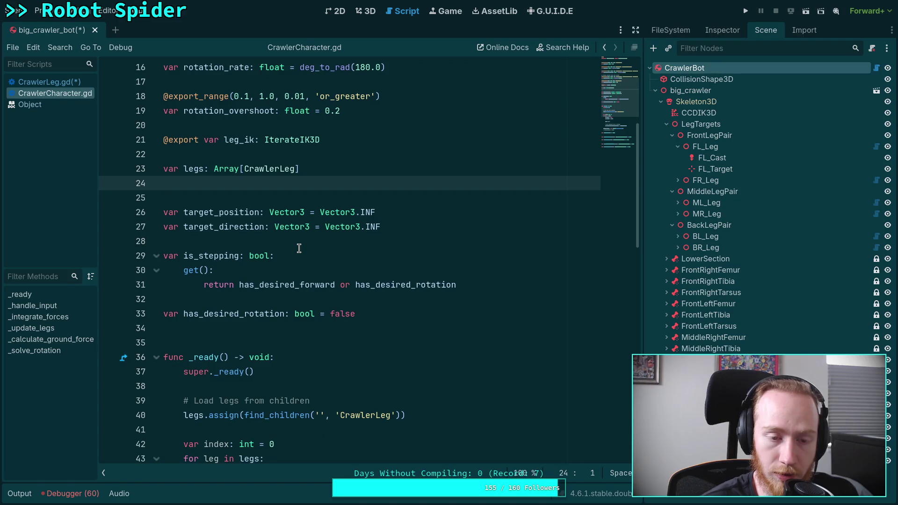
{"action": "scroll", "coordinate": [300, 248], "scroll_direction": "down", "scroll_amount": 6}
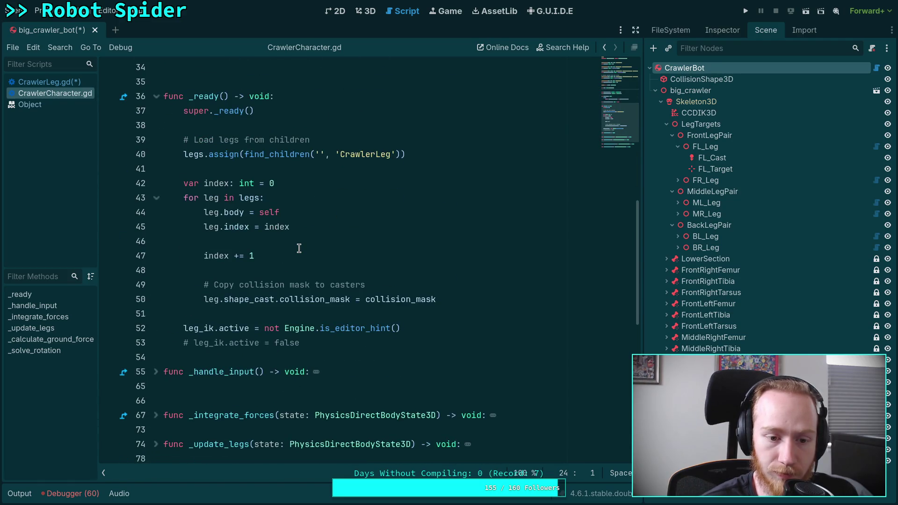
{"action": "scroll", "coordinate": [299, 248], "scroll_direction": "down", "scroll_amount": 4}
Expand and refold _handle_input, _update_legs and _integrate_forces to read their bodies.
{"action": "left_click", "coordinate": [155, 198]}
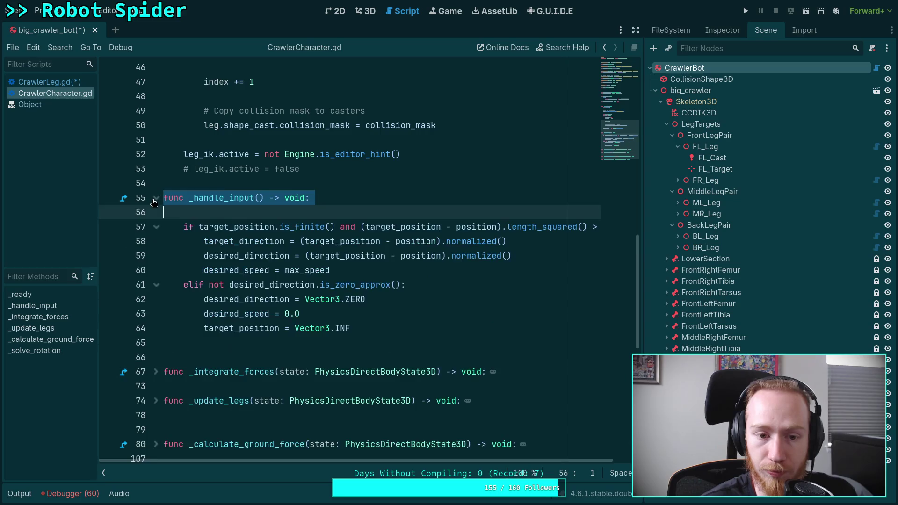
{"action": "left_click", "coordinate": [155, 198]}
{"action": "left_click", "coordinate": [156, 271]}
{"action": "left_click", "coordinate": [156, 270]}
{"action": "left_click", "coordinate": [156, 241]}
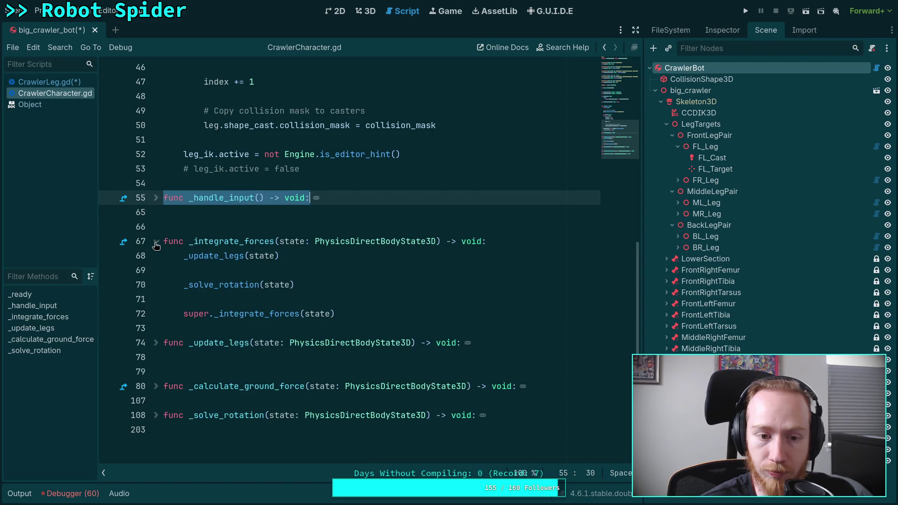
{"action": "left_click", "coordinate": [156, 241]}
{"action": "left_click", "coordinate": [173, 226]}
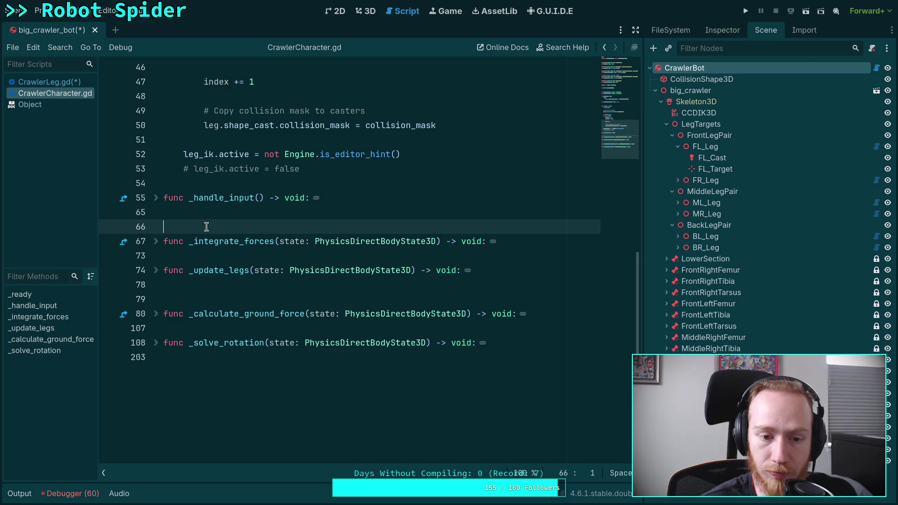
{"action": "left_click", "coordinate": [156, 199]}
{"action": "left_click", "coordinate": [156, 199]}
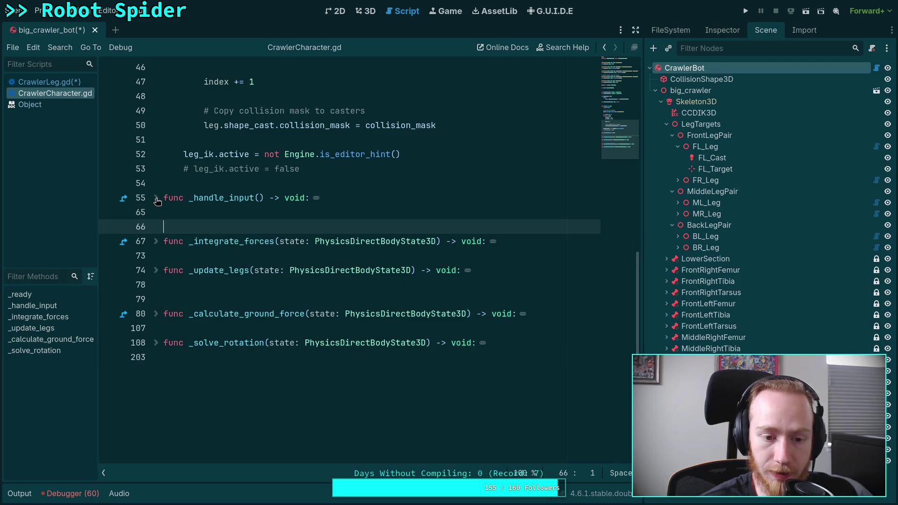
{"action": "left_click", "coordinate": [157, 271]}
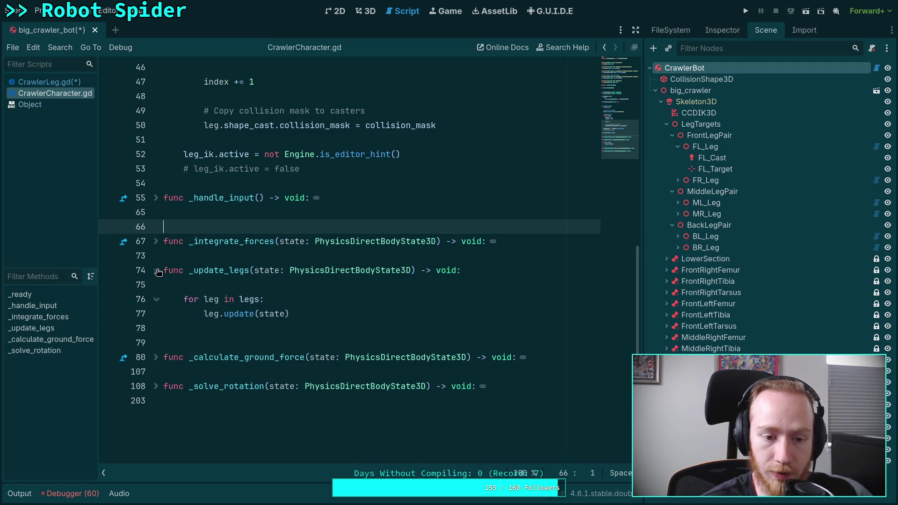
{"action": "left_click", "coordinate": [157, 271]}
{"action": "scroll", "coordinate": [219, 271], "scroll_direction": "up", "scroll_amount": 9}
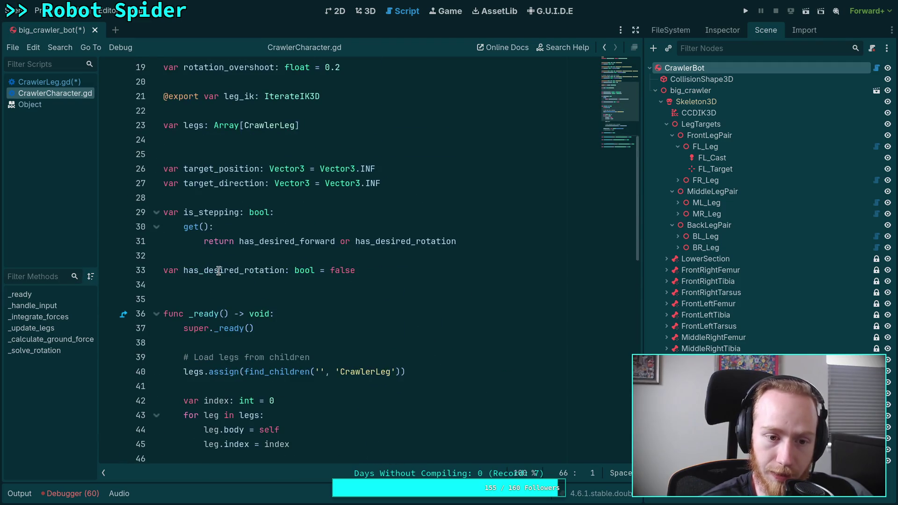
{"action": "scroll", "coordinate": [218, 272], "scroll_direction": "up", "scroll_amount": 2}
{"action": "scroll", "coordinate": [219, 271], "scroll_direction": "up", "scroll_amount": 4}
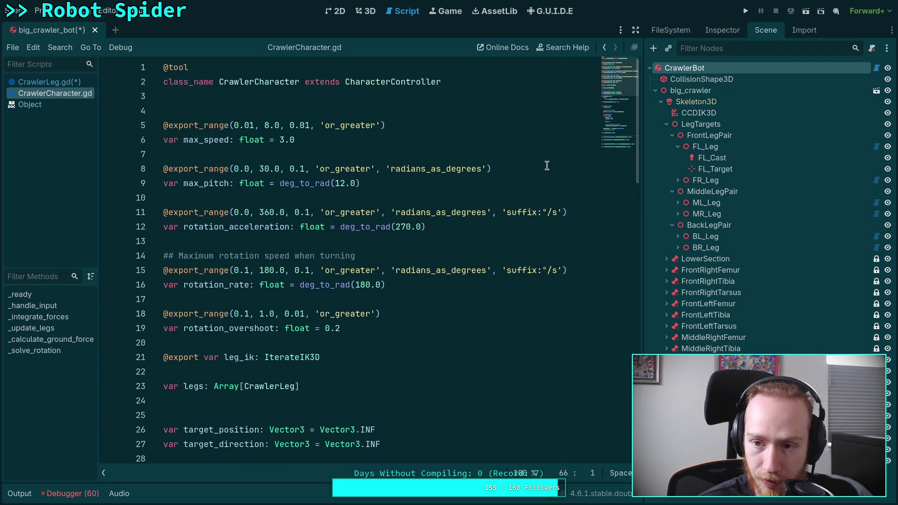
Return to CrawlerLeg.gd's member variables, with the caret after the is_grounded declaration.
{"action": "left_click", "coordinate": [876, 147]}
{"action": "mouse_move", "coordinate": [625, 154]}
{"action": "left_mouse_down"}
{"action": "mouse_move", "coordinate": [621, 97]}
{"action": "mouse_move", "coordinate": [618, 192]}
{"action": "left_mouse_up"}
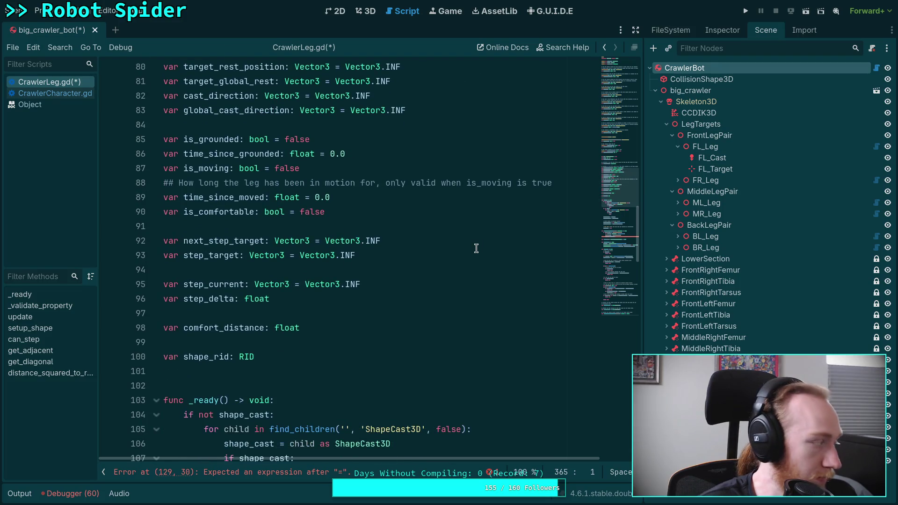
{"action": "scroll", "coordinate": [446, 260], "scroll_direction": "up", "scroll_amount": 2}
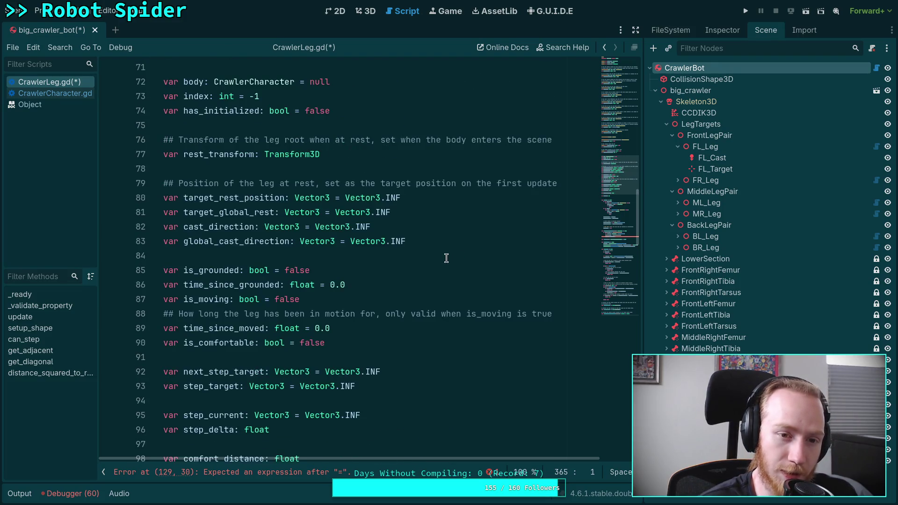
{"action": "scroll", "coordinate": [446, 260], "scroll_direction": "up", "scroll_amount": 3}
{"action": "scroll", "coordinate": [382, 229], "scroll_direction": "down", "scroll_amount": 4}
{"action": "left_click", "coordinate": [383, 230]}
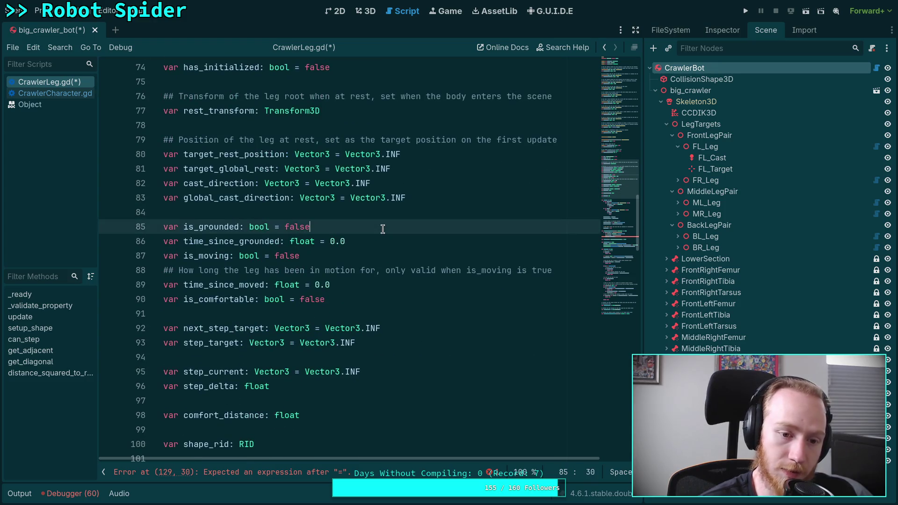
Search CrawlerLeg.gd for 'skeleton' and step through the matches.
{"action": "key", "text": "ctrl+f"}
{"action": "type", "text": "skeleton"}
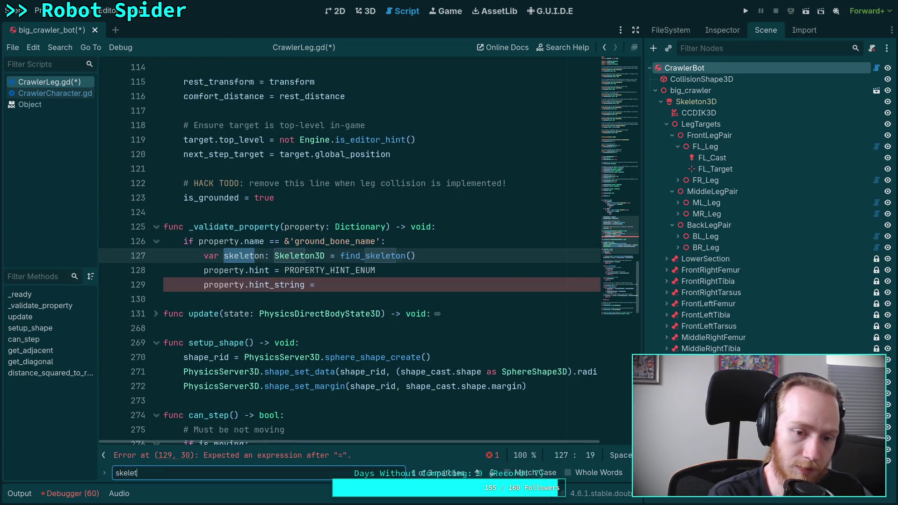
{"action": "left_click", "coordinate": [492, 473]}
{"action": "left_click", "coordinate": [493, 473]}
{"action": "left_click", "coordinate": [493, 473]}
{"action": "left_click", "coordinate": [42, 104]}
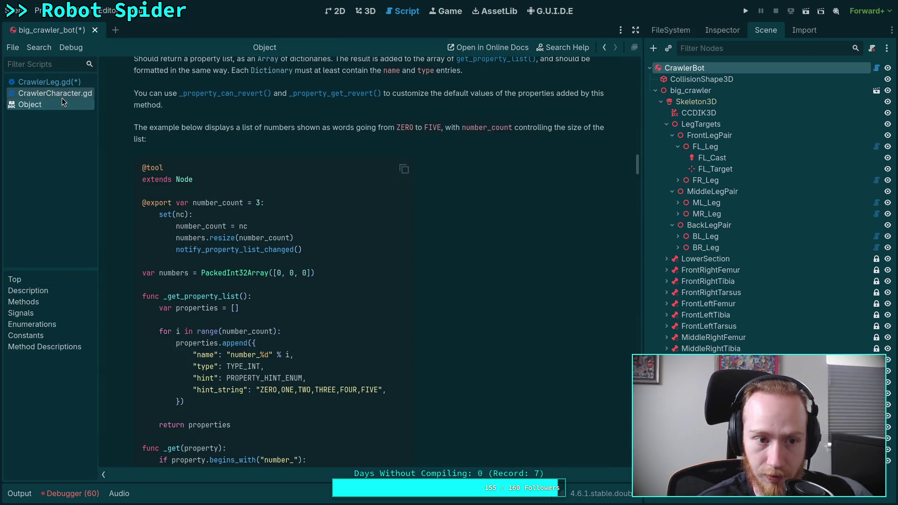
Search CrawlerCharacter.gd for 'skele', then go back to CrawlerLeg.gd's _validate_property.
{"action": "left_click", "coordinate": [61, 95]}
{"action": "key", "text": "ctrl+f"}
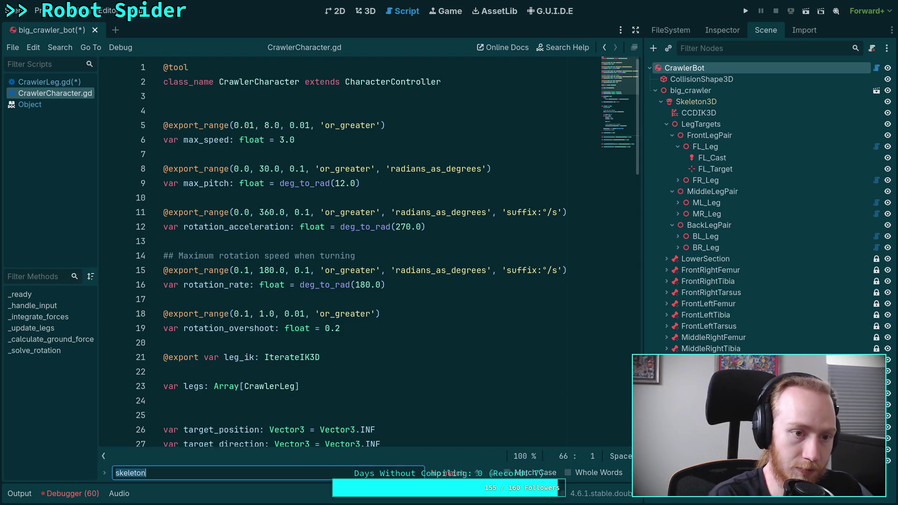
{"action": "type", "text": "skele"}
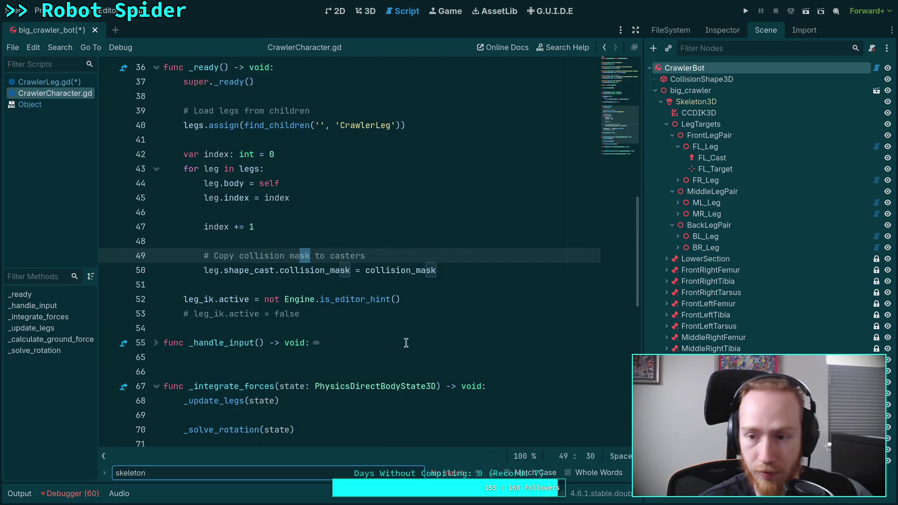
{"action": "left_click", "coordinate": [85, 81]}
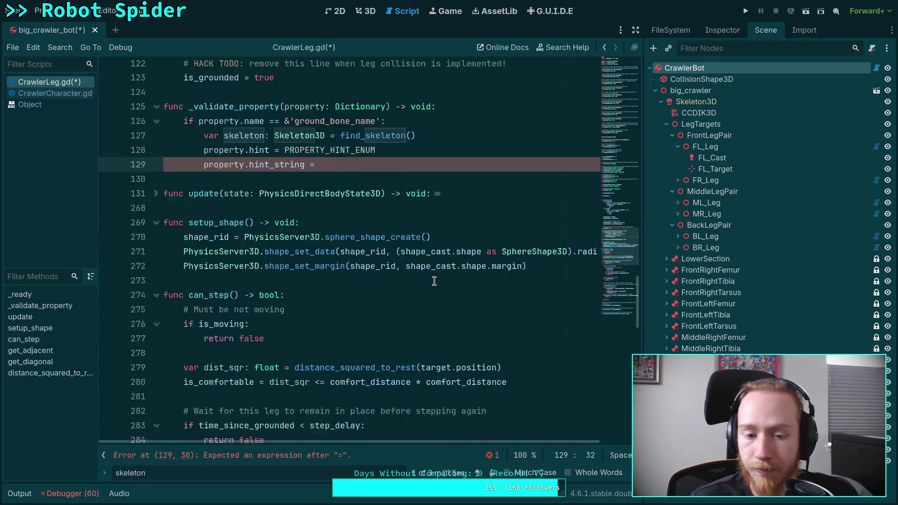
{"action": "scroll", "coordinate": [434, 281], "scroll_direction": "down", "scroll_amount": 10}
{"action": "scroll", "coordinate": [433, 280], "scroll_direction": "up", "scroll_amount": 12}
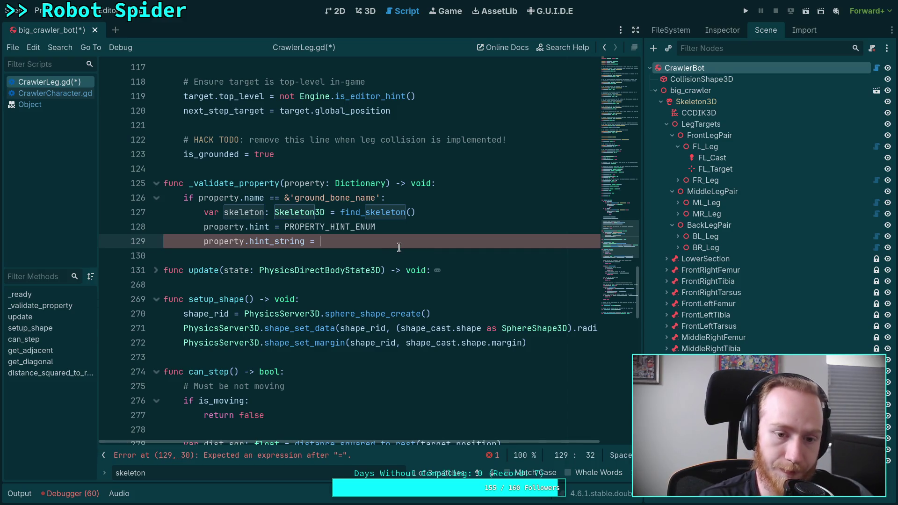
Set property.hint_string = skeleton.get_concatenated_bone_names() on line 129.
{"action": "scroll", "coordinate": [399, 247], "scroll_direction": "down", "scroll_amount": 6}
{"action": "scroll", "coordinate": [399, 247], "scroll_direction": "up", "scroll_amount": 5}
{"action": "type", "text": "s"}
{"action": "type", "text": "keleton.h"}
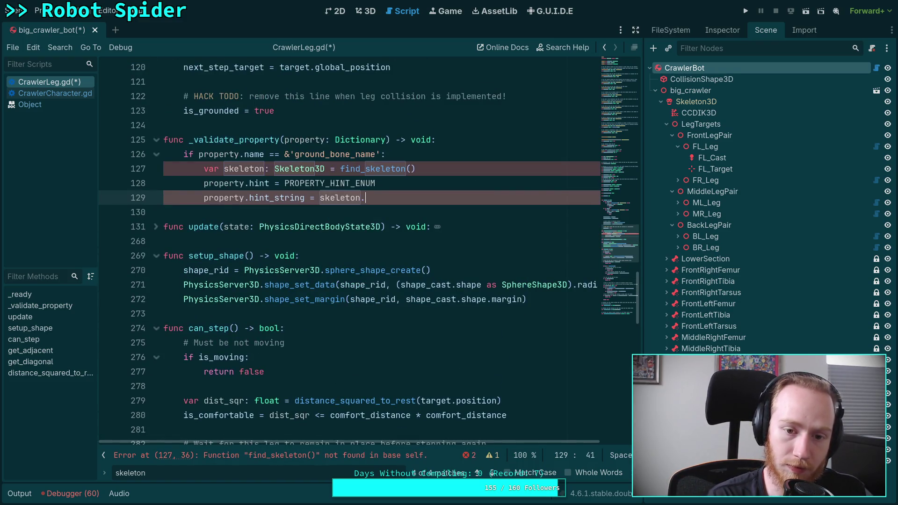
{"action": "type", "text": "ew\\\\\\"}
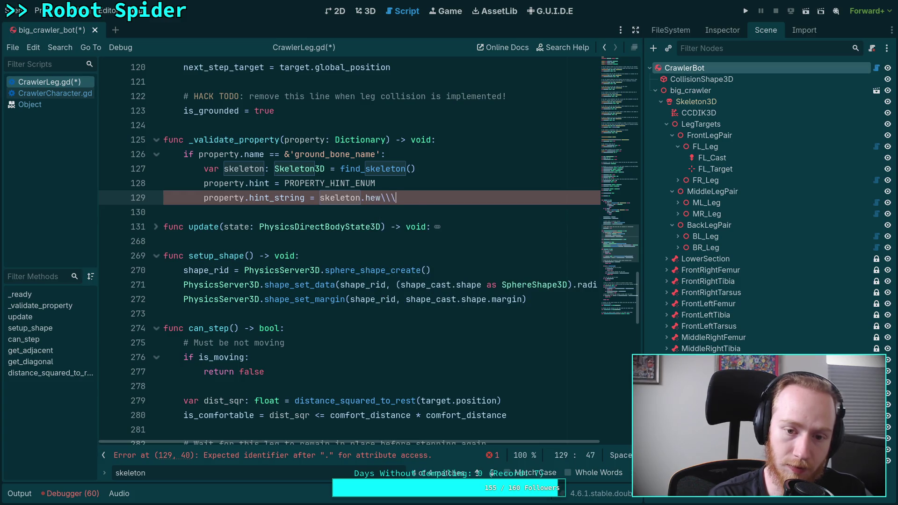
{"action": "key", "text": "Delete"}
{"action": "key", "text": "Return"}
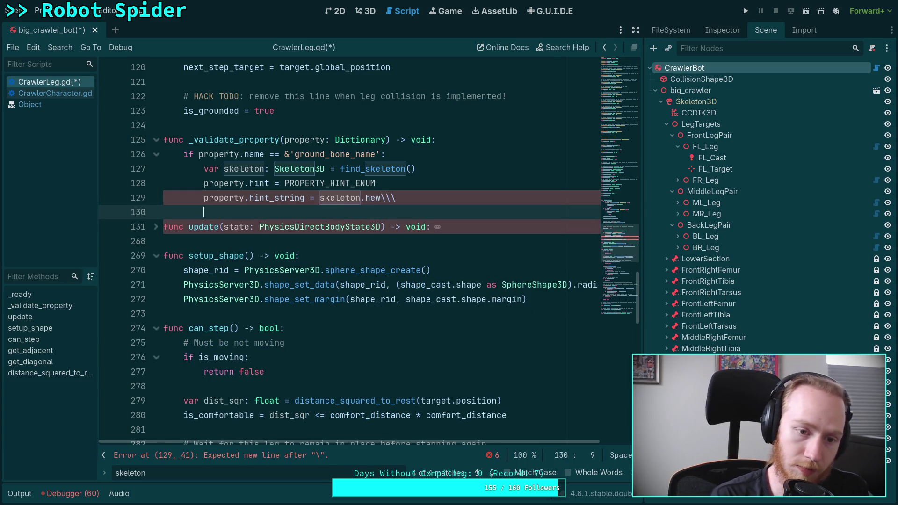
{"action": "left_click", "coordinate": [396, 197]}
{"action": "key", "text": "BackSpace"}
{"action": "key", "text": "BackSpace"}
{"action": "key", "text": "BackSpace"}
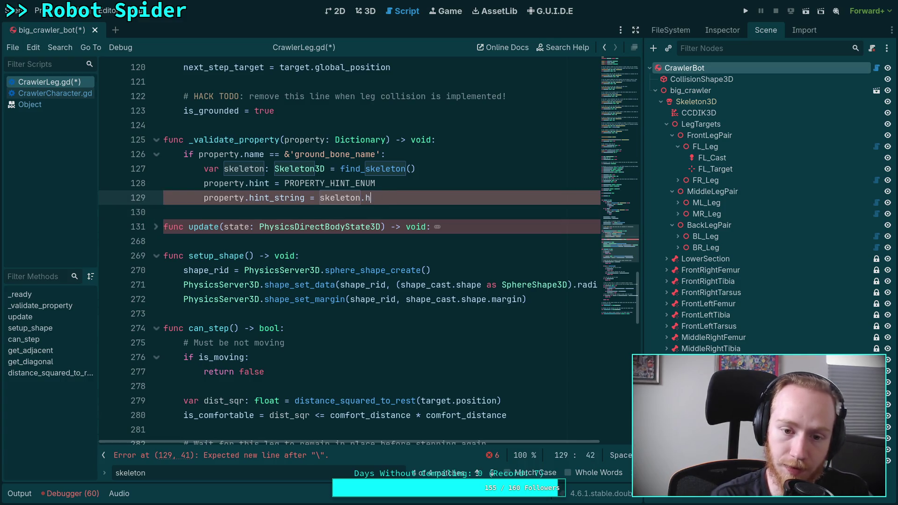
{"action": "type", "text": "get_co"}
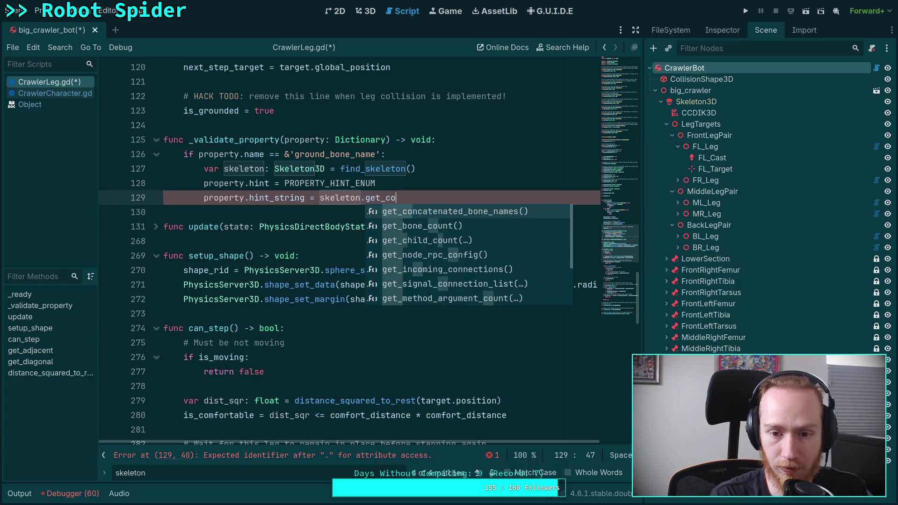
{"action": "key", "text": "Return"}
{"action": "mouse_move", "coordinate": [432, 199]}
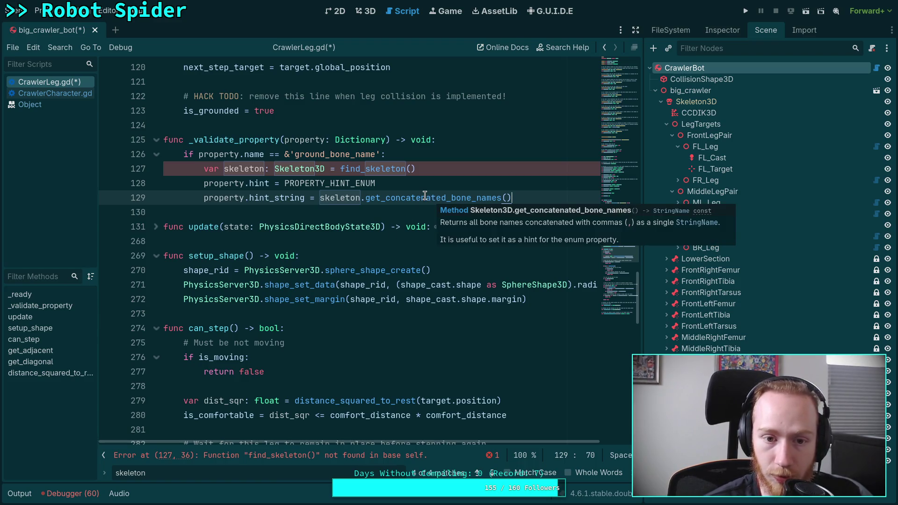
Start a func find_skeleton stub at the end of the file, then delete it.
{"action": "scroll", "coordinate": [412, 220], "scroll_direction": "down", "scroll_amount": 20}
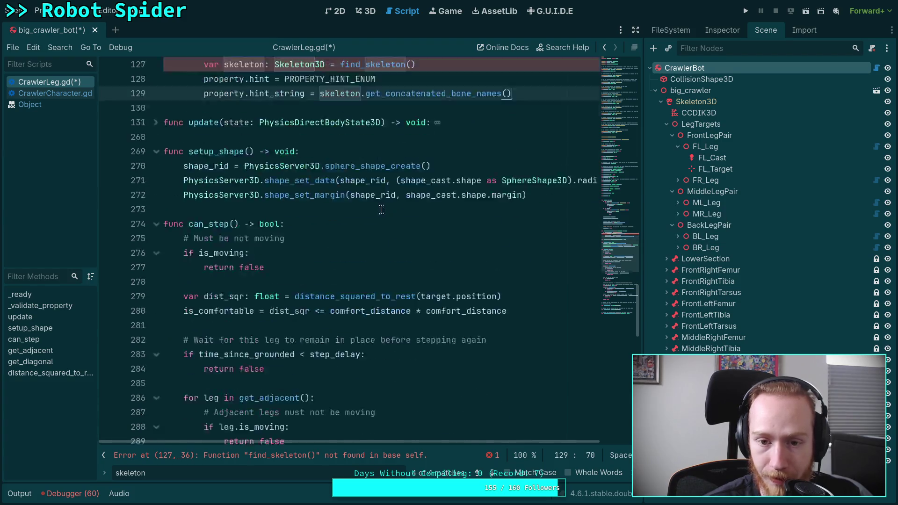
{"action": "key", "text": "Return"}
{"action": "type", "text": "func fid"}
{"action": "key", "text": "BackSpace"}
{"action": "type", "text": "nd_sj"}
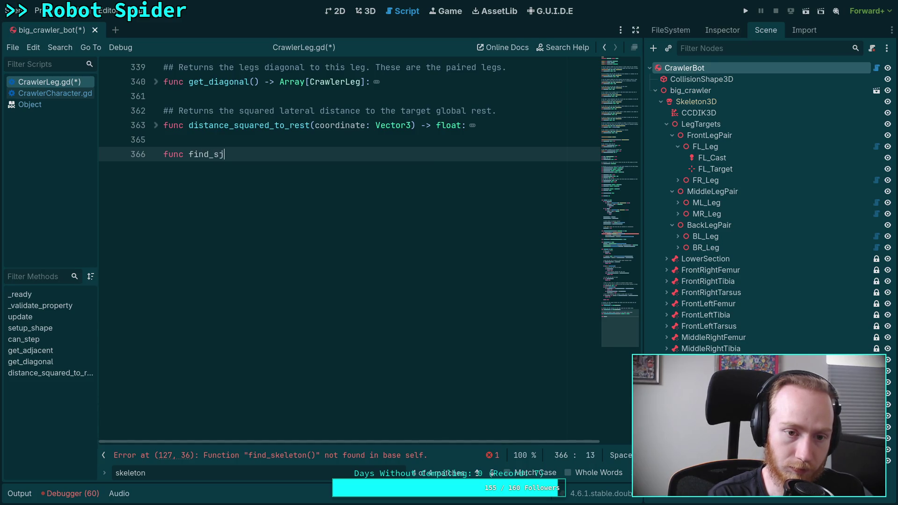
{"action": "key", "text": "BackSpace"}
{"action": "type", "text": "kele"}
{"action": "type", "text": "ton"}
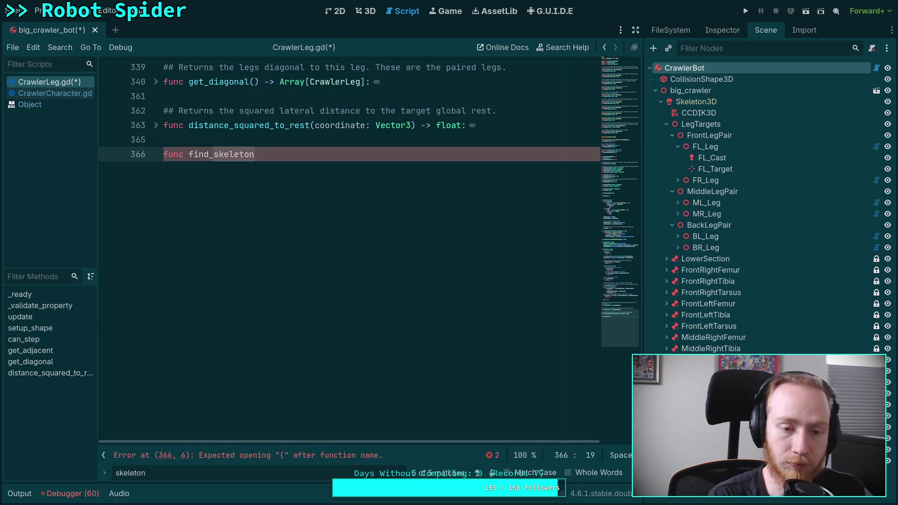
{"action": "left_click_drag", "start_coordinate": [276, 154], "coordinate": [87, 157]}
{"action": "key", "text": "BackSpace"}
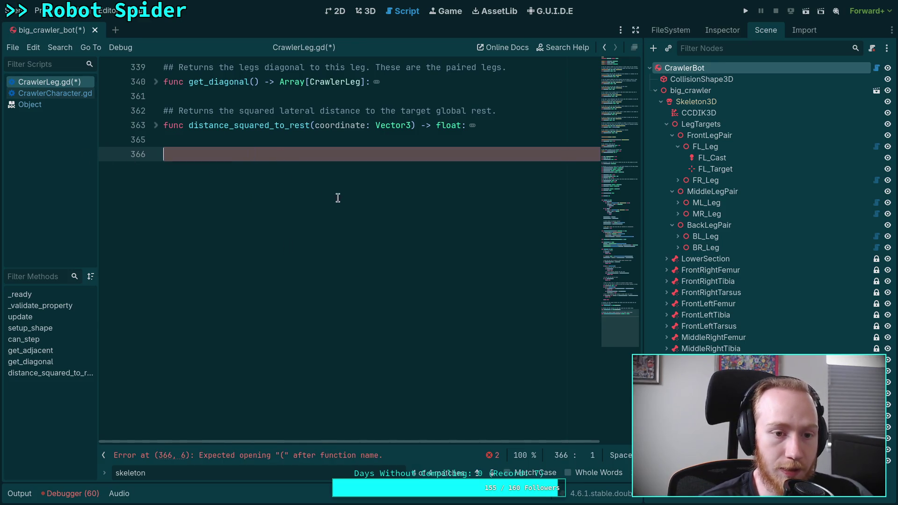
{"action": "key", "text": "BackSpace"}
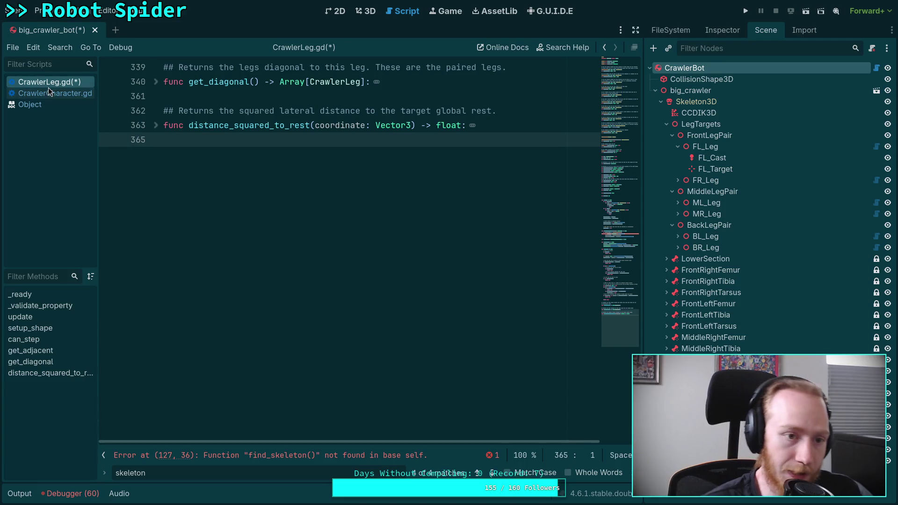
Switch to CrawlerCharacter.gd and scroll to its _ready function.
{"action": "left_click", "coordinate": [49, 93]}
{"action": "scroll", "coordinate": [290, 224], "scroll_direction": "up", "scroll_amount": 10}
{"action": "scroll", "coordinate": [287, 217], "scroll_direction": "down", "scroll_amount": 5}
{"action": "scroll", "coordinate": [287, 218], "scroll_direction": "down", "scroll_amount": 2}
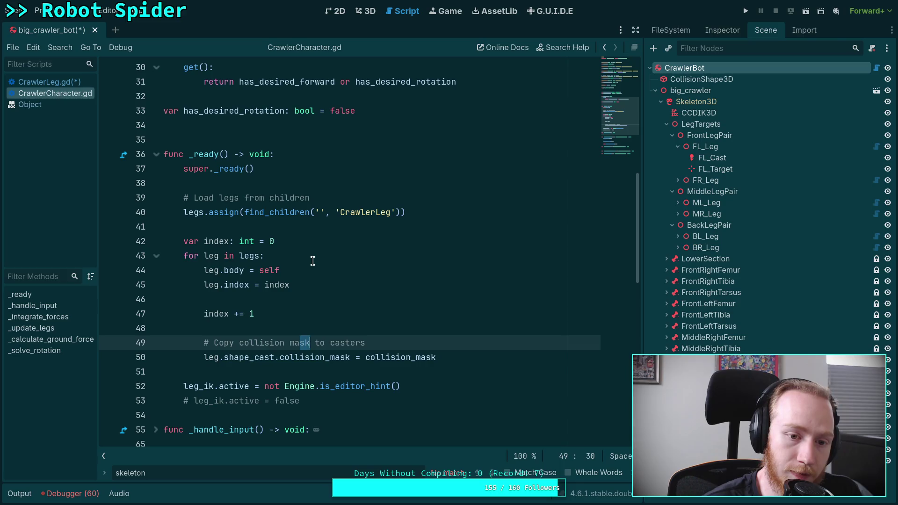
{"action": "scroll", "coordinate": [227, 236], "scroll_direction": "down", "scroll_amount": 2}
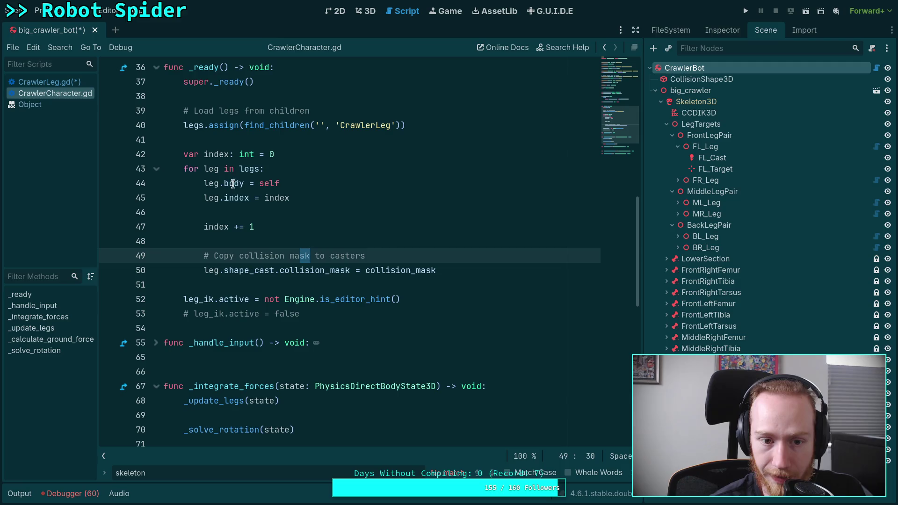
Select 'body' on line 44 and show the CrawlerCharacter properties in the Inspector.
{"action": "double_click", "coordinate": [232, 183]}
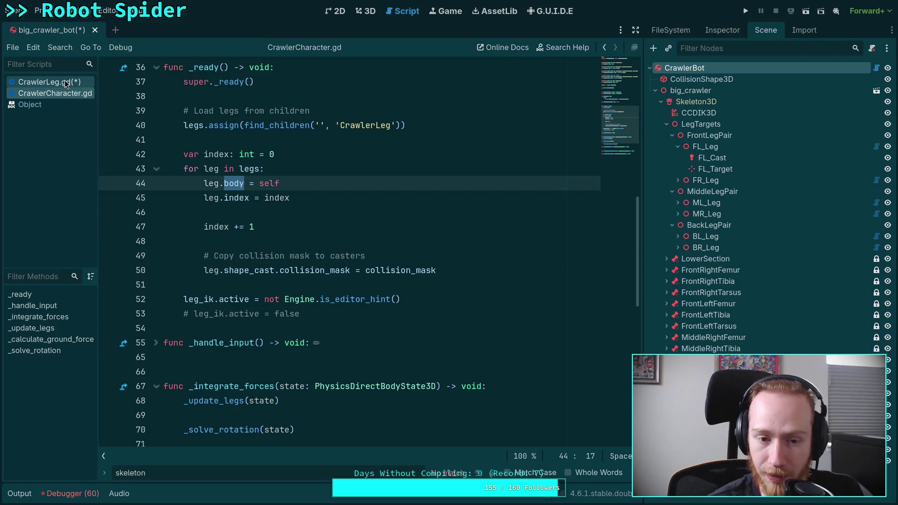
{"action": "scroll", "coordinate": [350, 255], "scroll_direction": "up", "scroll_amount": 3}
{"action": "scroll", "coordinate": [444, 265], "scroll_direction": "up", "scroll_amount": 5}
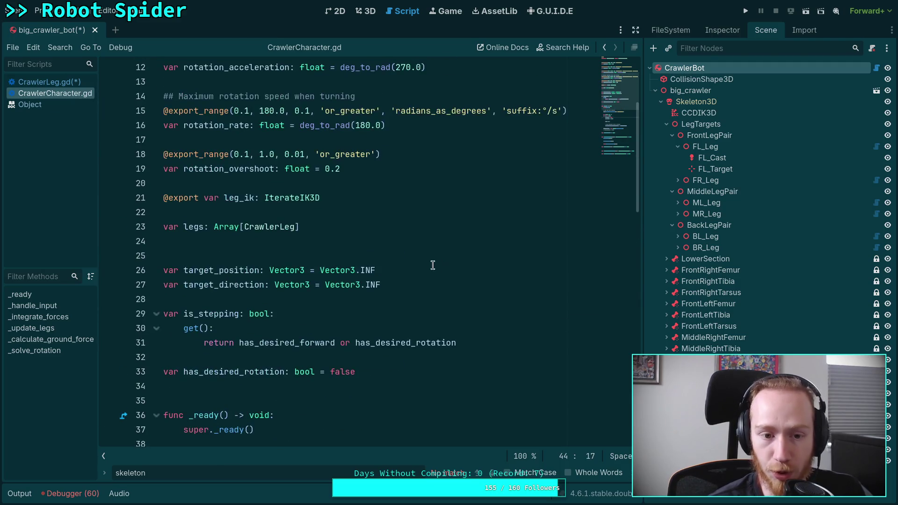
{"action": "scroll", "coordinate": [412, 275], "scroll_direction": "down", "scroll_amount": 3}
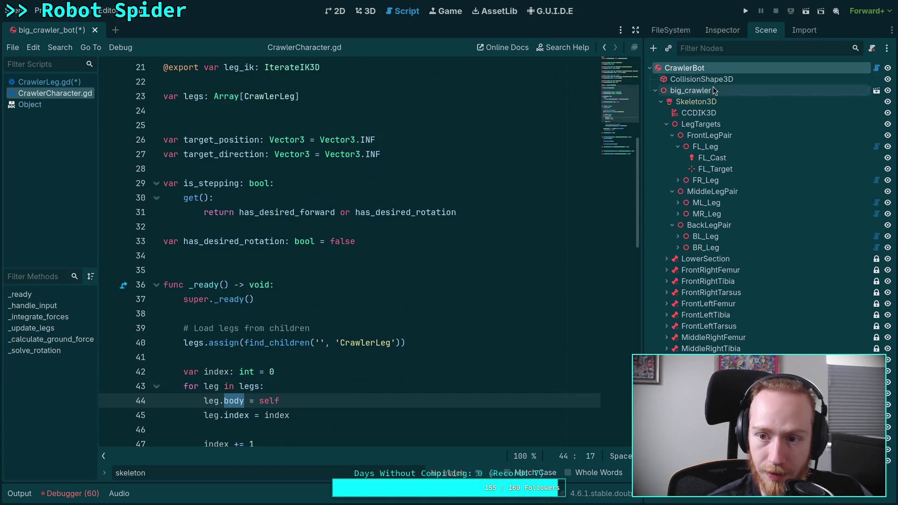
{"action": "left_click", "coordinate": [724, 30]}
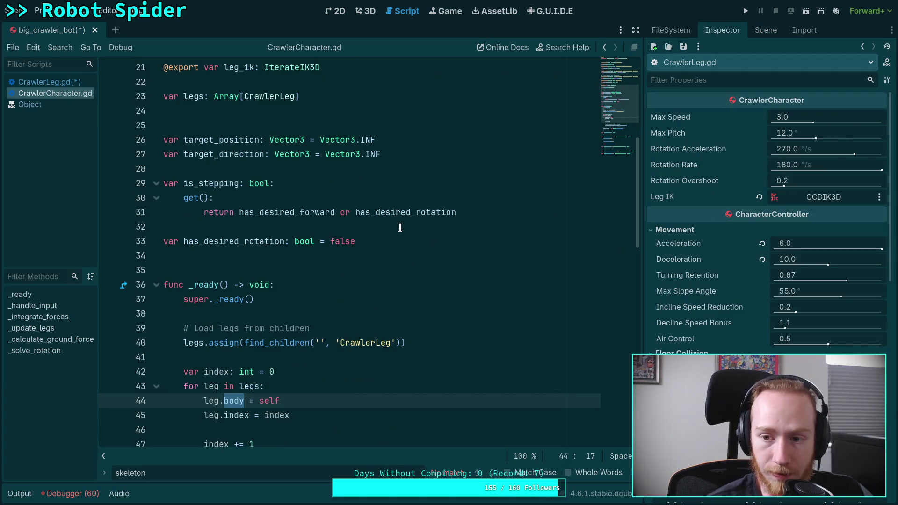
Scroll through CrawlerCharacter.gd and place the caret on empty line 24 below the legs array.
{"action": "scroll", "coordinate": [400, 228], "scroll_direction": "up", "scroll_amount": 7}
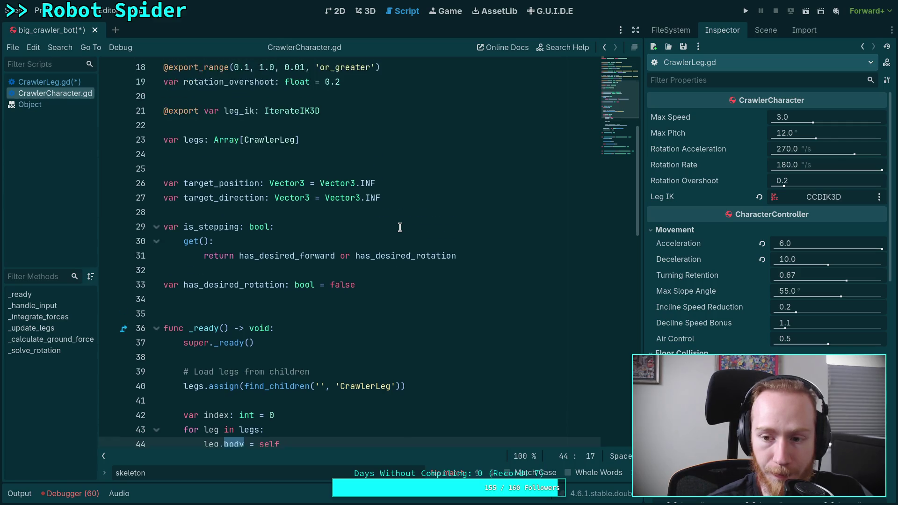
{"action": "scroll", "coordinate": [400, 227], "scroll_direction": "down", "scroll_amount": 4}
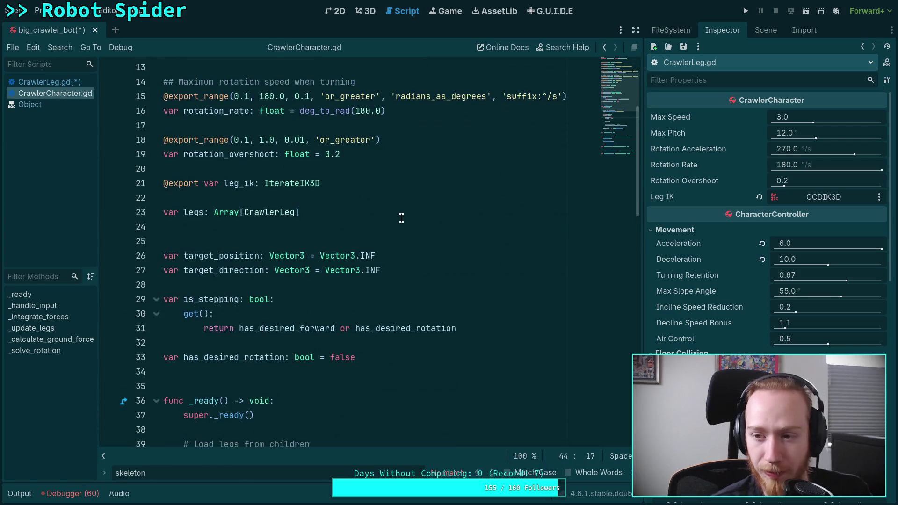
{"action": "scroll", "coordinate": [402, 217], "scroll_direction": "down", "scroll_amount": 2}
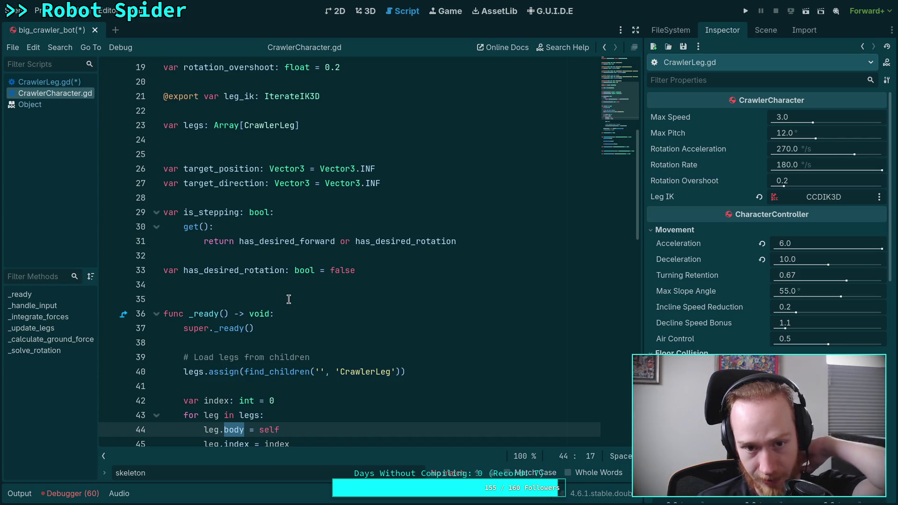
{"action": "scroll", "coordinate": [289, 299], "scroll_direction": "down", "scroll_amount": 5}
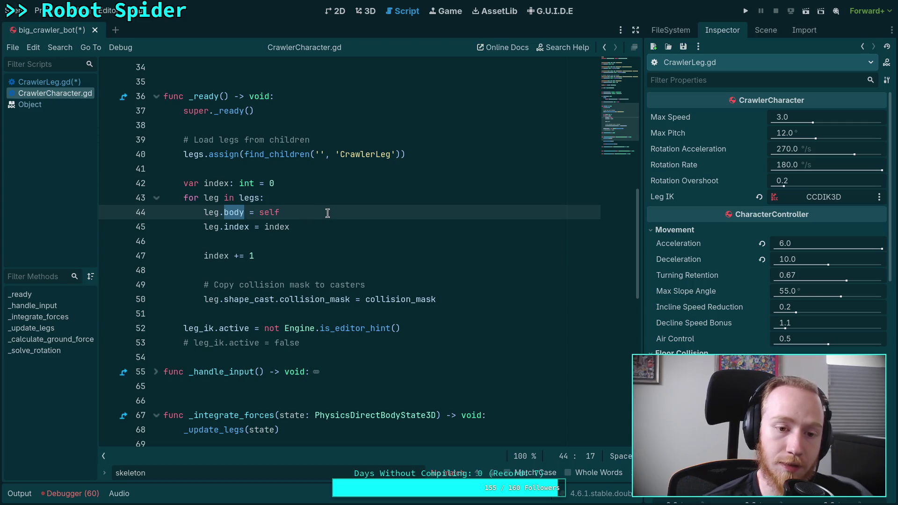
{"action": "scroll", "coordinate": [327, 213], "scroll_direction": "up", "scroll_amount": 2}
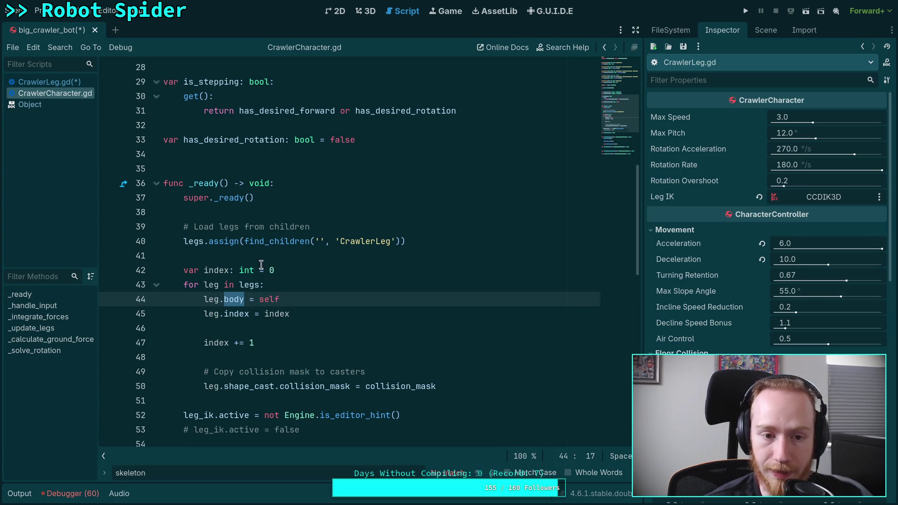
{"action": "scroll", "coordinate": [264, 262], "scroll_direction": "up", "scroll_amount": 3}
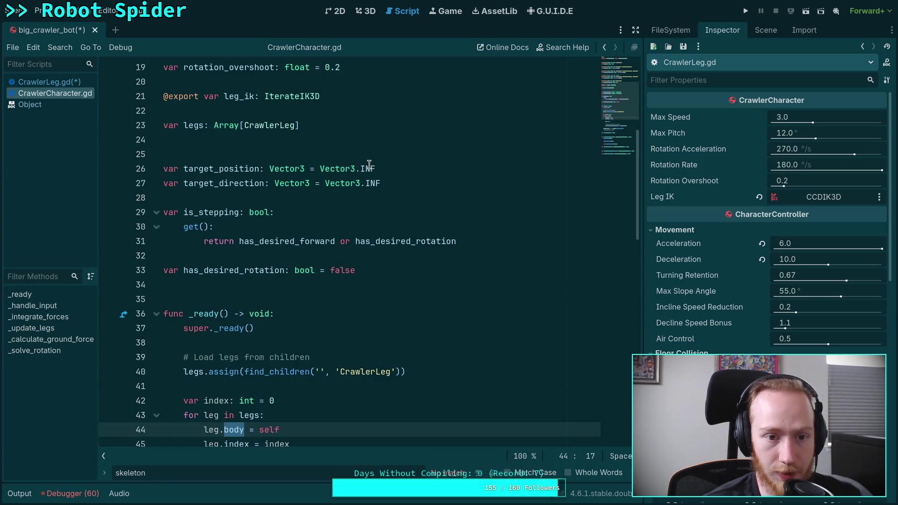
{"action": "scroll", "coordinate": [369, 164], "scroll_direction": "up", "scroll_amount": 2}
{"action": "left_click", "coordinate": [384, 221]}
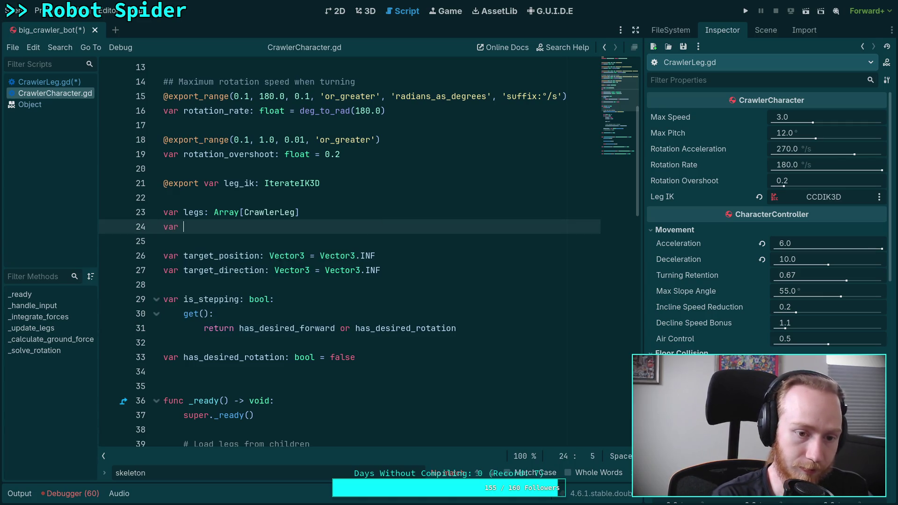
Declare skeleton: Skeleton3D on line 24 and add empty lines in _ready above the Load legs comment.
{"action": "type", "text": "eton: Ske"}
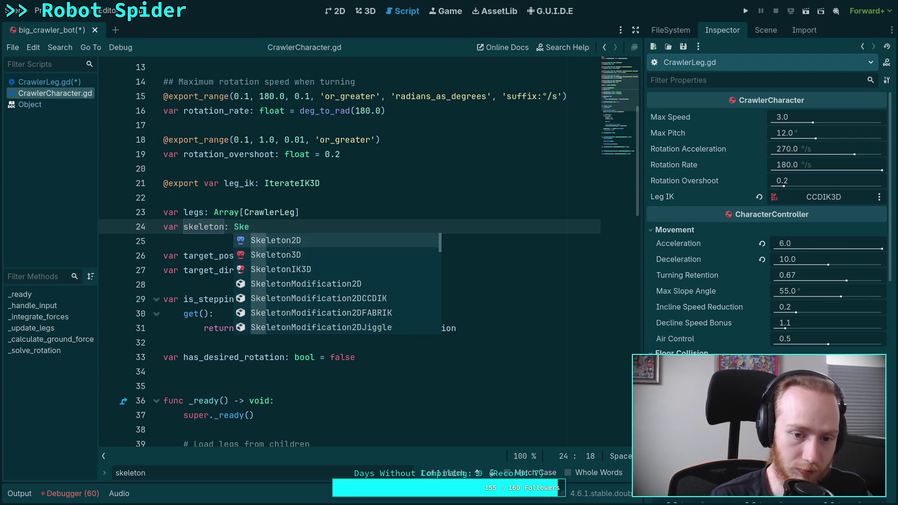
{"action": "key", "text": "Down"}
{"action": "key", "text": "Return"}
{"action": "scroll", "coordinate": [282, 209], "scroll_direction": "down", "scroll_amount": 6}
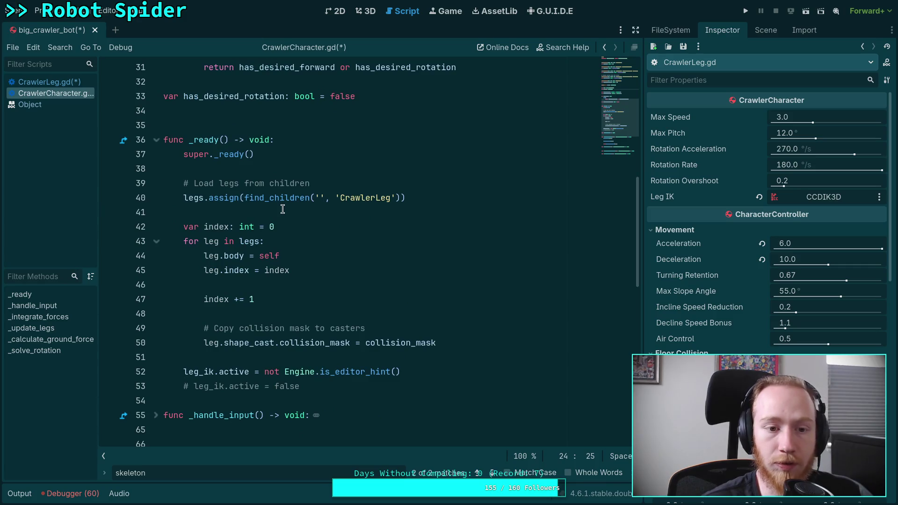
{"action": "left_click", "coordinate": [439, 206]}
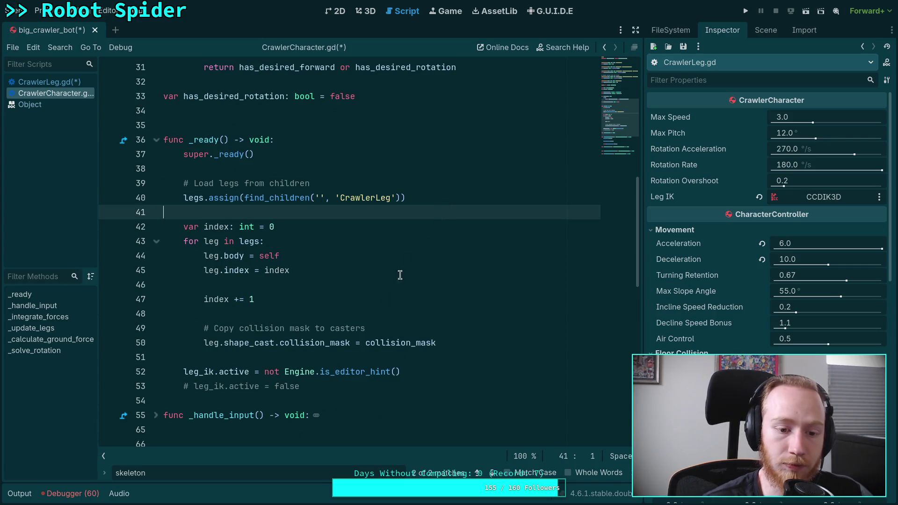
{"action": "left_click", "coordinate": [394, 169]}
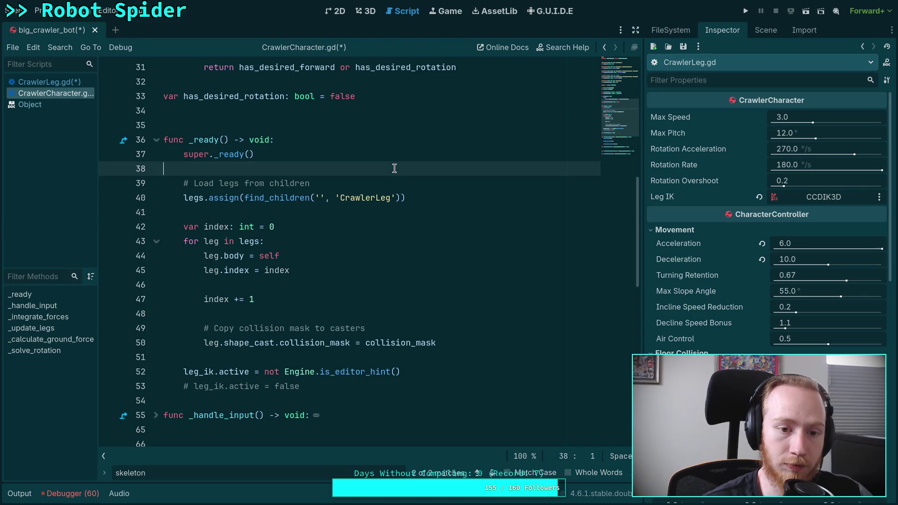
{"action": "key", "text": "Down"}
{"action": "key", "text": "Down"}
{"action": "key", "text": "Down"}
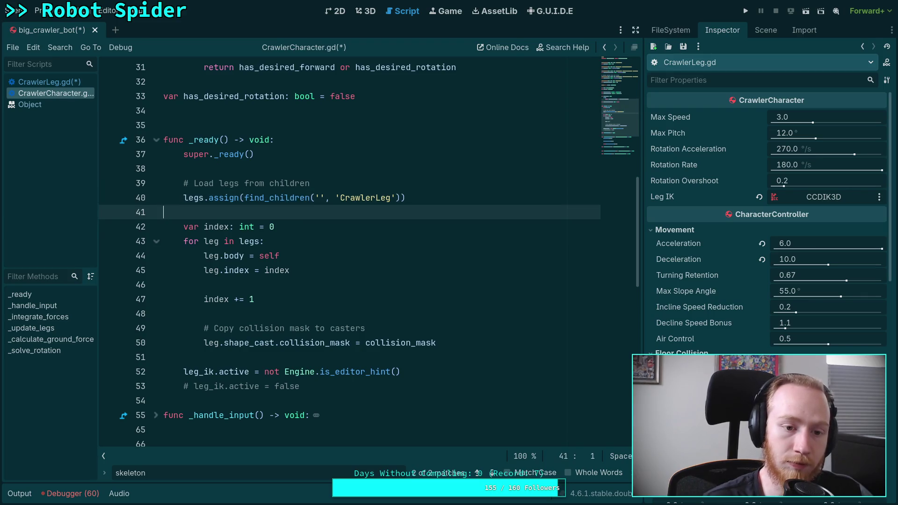
{"action": "key", "text": "Up"}
{"action": "key", "text": "Up"}
{"action": "key", "text": "Up"}
{"action": "key", "text": "Up"}
{"action": "key", "text": "Return"}
{"action": "key", "text": "Return"}
{"action": "key", "text": "Up"}
In _ready, set skeleton = leg_ik.get_skeleton() and save CrawlerCharacter.gd.
{"action": "type", "text": "keleton = "}
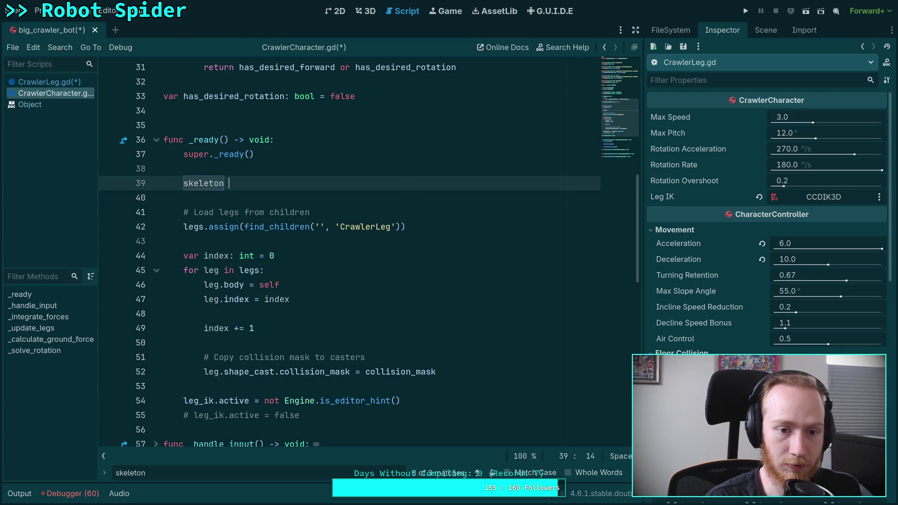
{"action": "type", "text": "leg_ik."}
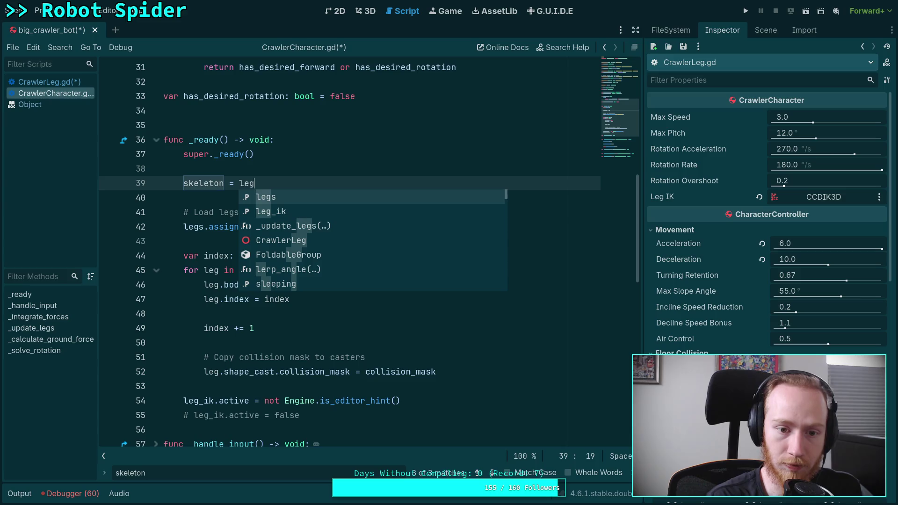
{"action": "type", "text": "get_sk"}
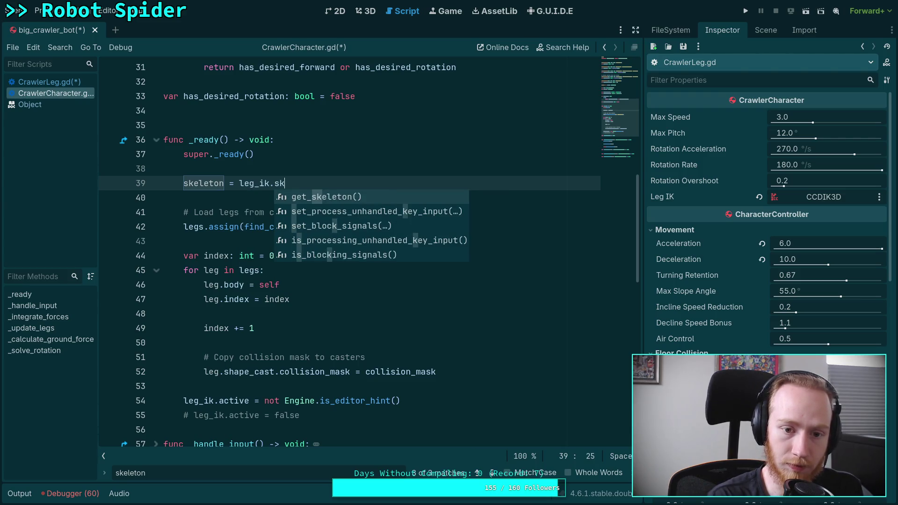
{"action": "key", "text": "Return"}
{"action": "key", "text": "ctrl+s"}
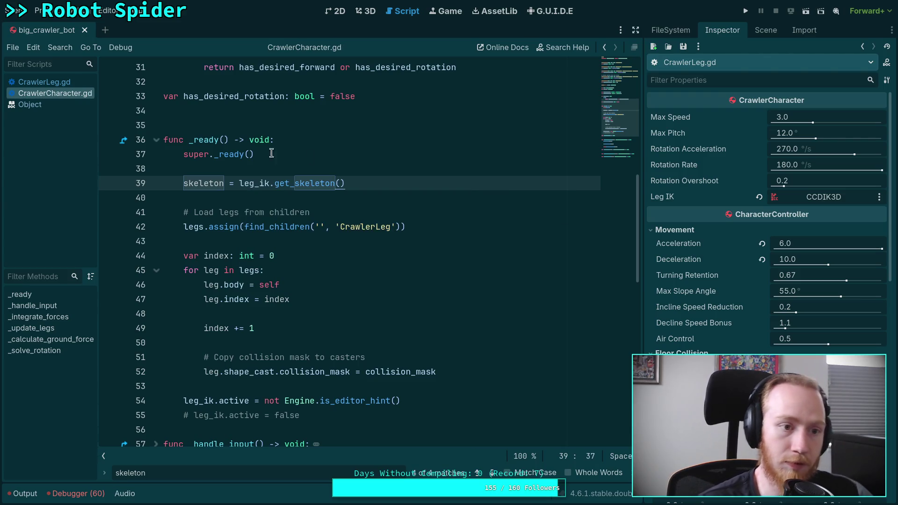
{"action": "left_click", "coordinate": [33, 82]}
Delete the find_skeleton() line, change skeleton to body.skeleton in the hint line, and save.
{"action": "scroll", "coordinate": [324, 297], "scroll_direction": "up", "scroll_amount": 20}
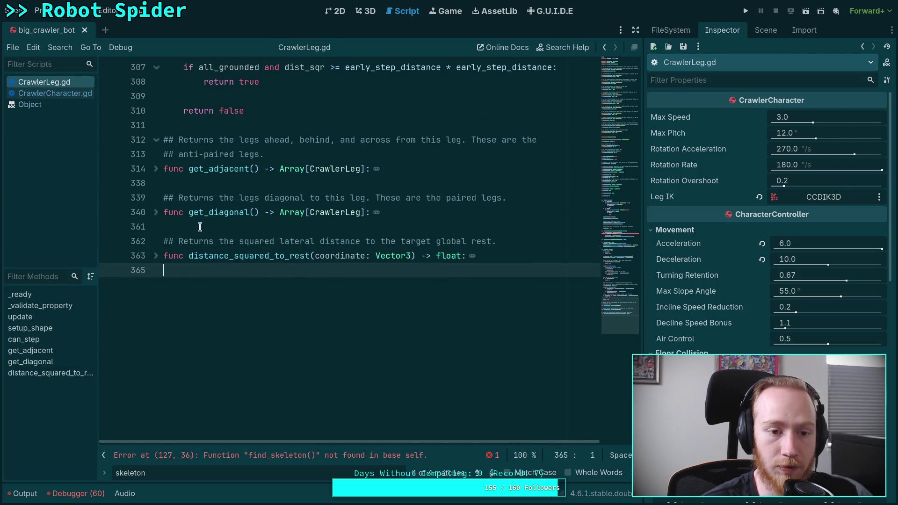
{"action": "scroll", "coordinate": [324, 298], "scroll_direction": "up", "scroll_amount": 8}
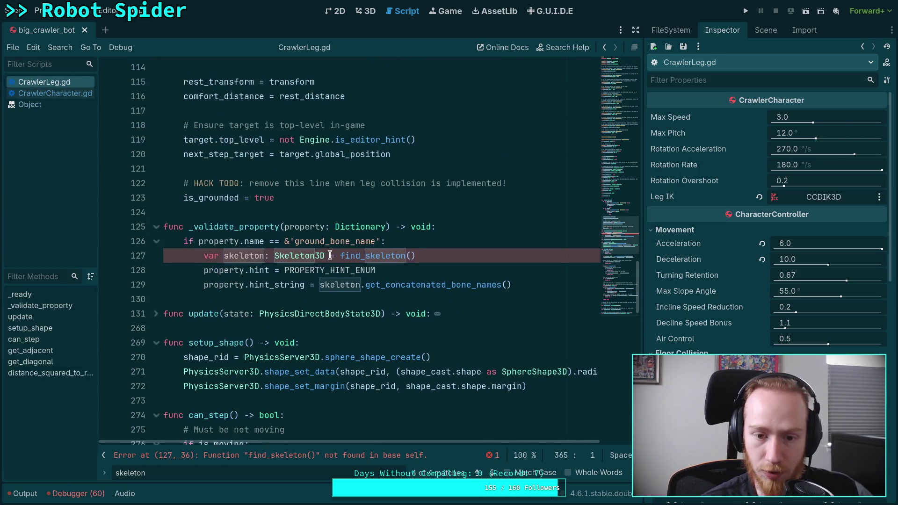
{"action": "left_click", "coordinate": [443, 256]}
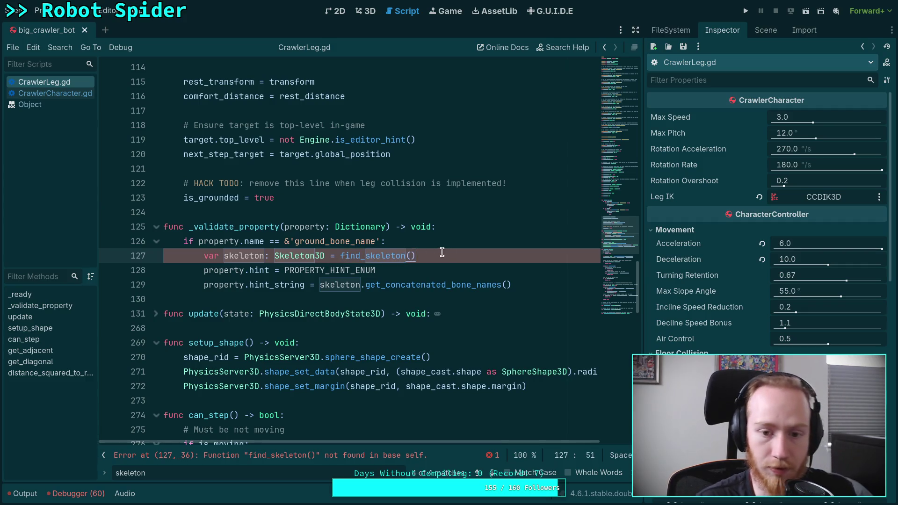
{"action": "key", "text": "shift+Up"}
{"action": "key", "text": "BackSpace"}
{"action": "double_click", "coordinate": [347, 271]}
{"action": "key", "text": "Left"}
{"action": "type", "text": "bod"}
{"action": "type", "text": "p"}
{"action": "key", "text": "BackSpace"}
{"action": "type", "text": "y,"}
{"action": "key", "text": "ctrl+s"}
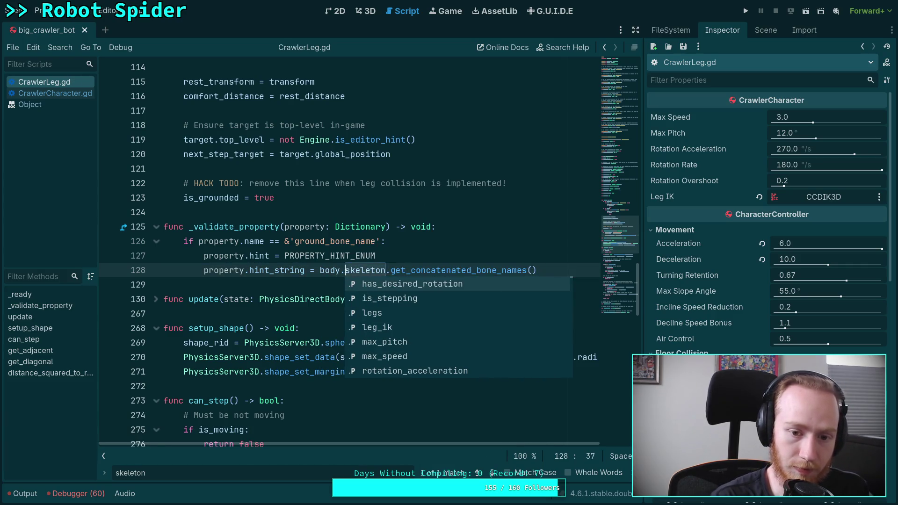
Wrap the hint_string assignment in an 'if body.skeleton:' check.
{"action": "left_click", "coordinate": [422, 256]}
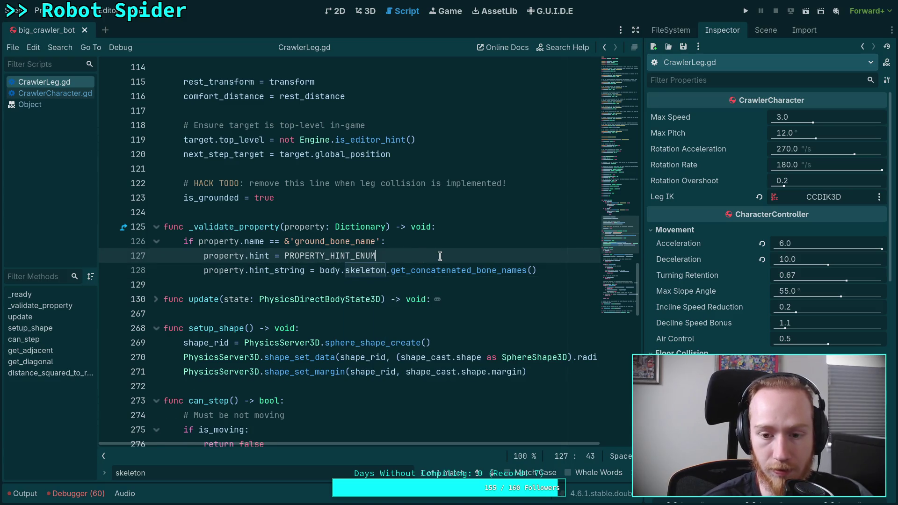
{"action": "key", "text": "Return"}
{"action": "type", "text": "if body.sek"}
{"action": "key", "text": "Return"}
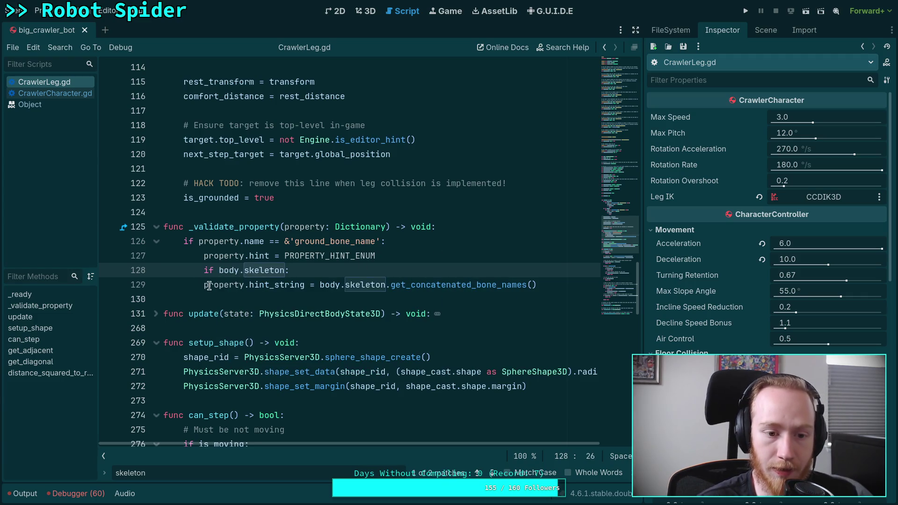
{"action": "left_click", "coordinate": [203, 285]}
{"action": "key", "text": "Tab"}
{"action": "left_click", "coordinate": [274, 296]}
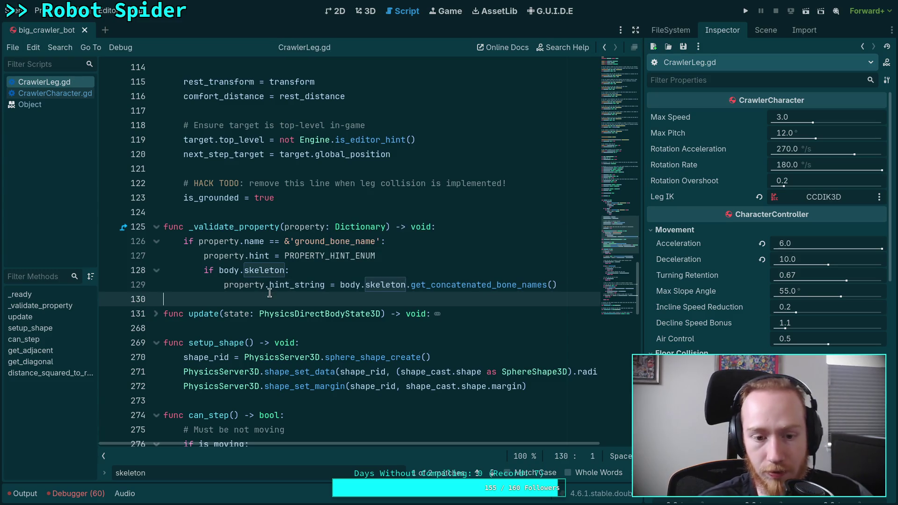
{"action": "scroll", "coordinate": [290, 300], "scroll_direction": "up", "scroll_amount": 2}
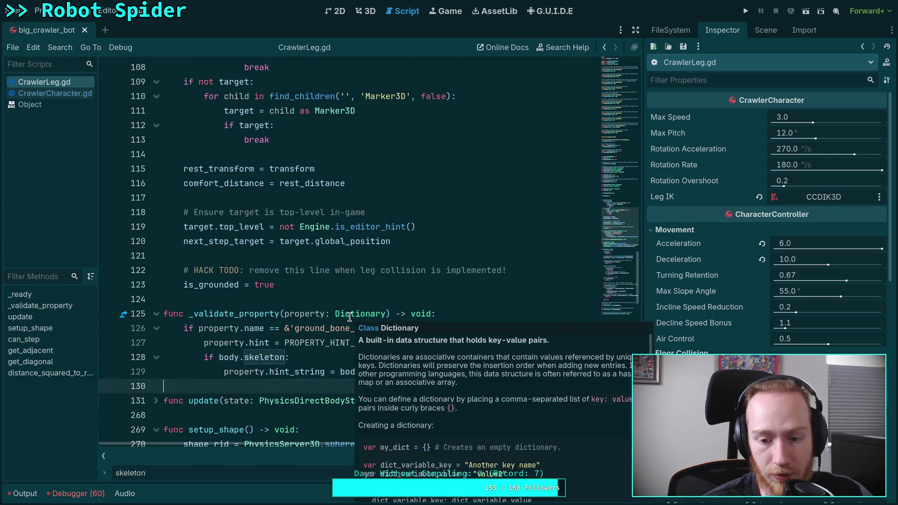
Append ':' to 'var body: CrawlerCharacter = null' and start a line for its setter.
{"action": "scroll", "coordinate": [240, 288], "scroll_direction": "up", "scroll_amount": 7}
{"action": "scroll", "coordinate": [241, 289], "scroll_direction": "up", "scroll_amount": 2}
{"action": "scroll", "coordinate": [284, 297], "scroll_direction": "down", "scroll_amount": 3}
{"action": "scroll", "coordinate": [299, 287], "scroll_direction": "up", "scroll_amount": 10}
{"action": "scroll", "coordinate": [299, 287], "scroll_direction": "up", "scroll_amount": 13}
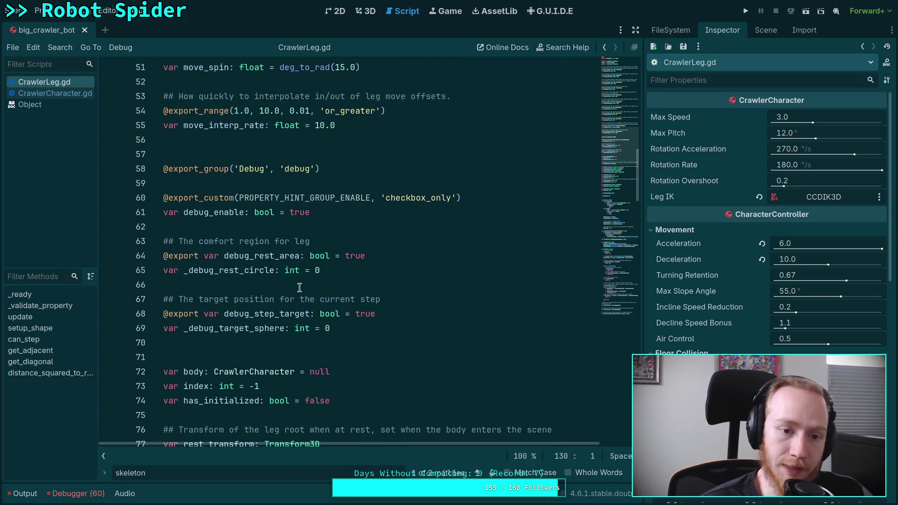
{"action": "scroll", "coordinate": [307, 271], "scroll_direction": "up", "scroll_amount": 7}
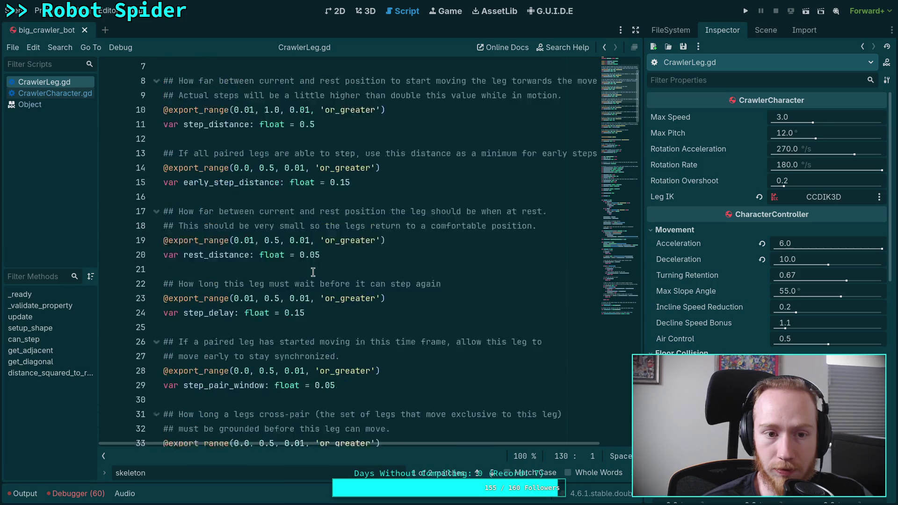
{"action": "scroll", "coordinate": [312, 273], "scroll_direction": "down", "scroll_amount": 20}
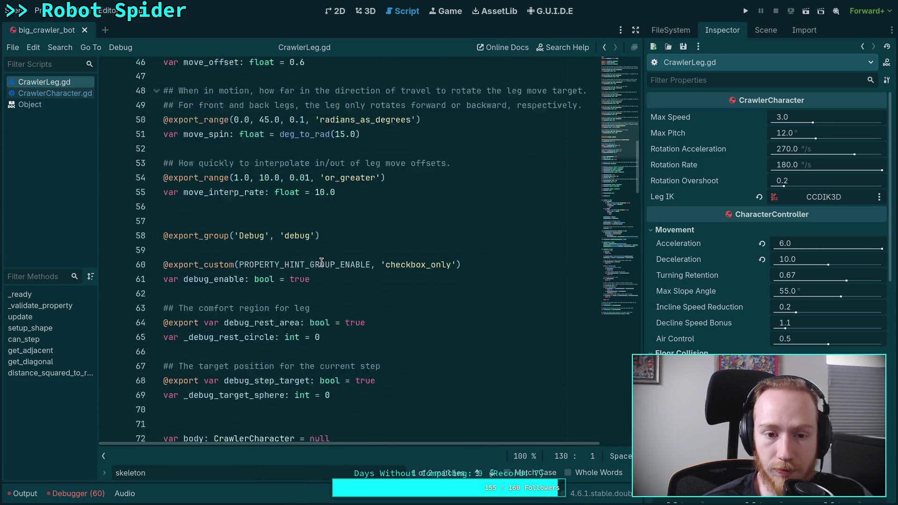
{"action": "scroll", "coordinate": [322, 262], "scroll_direction": "down", "scroll_amount": 2}
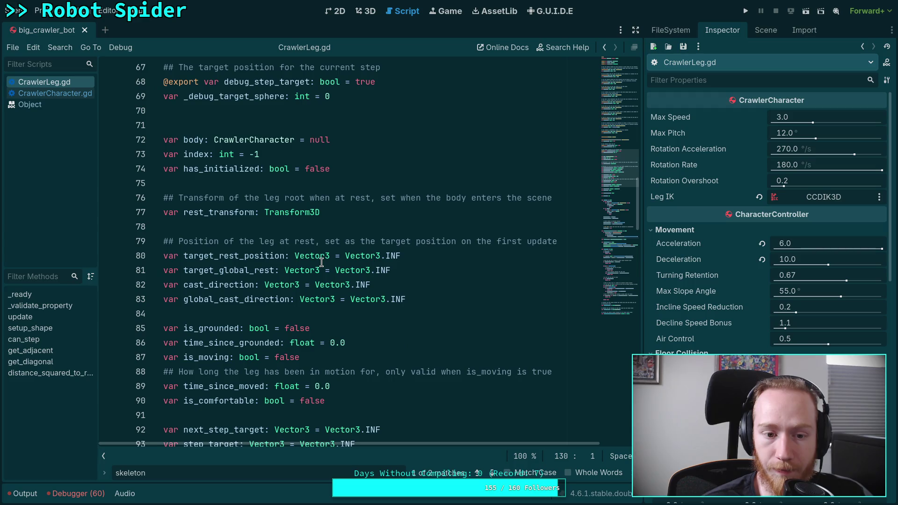
{"action": "scroll", "coordinate": [322, 262], "scroll_direction": "down", "scroll_amount": 3}
{"action": "scroll", "coordinate": [321, 262], "scroll_direction": "up", "scroll_amount": 4}
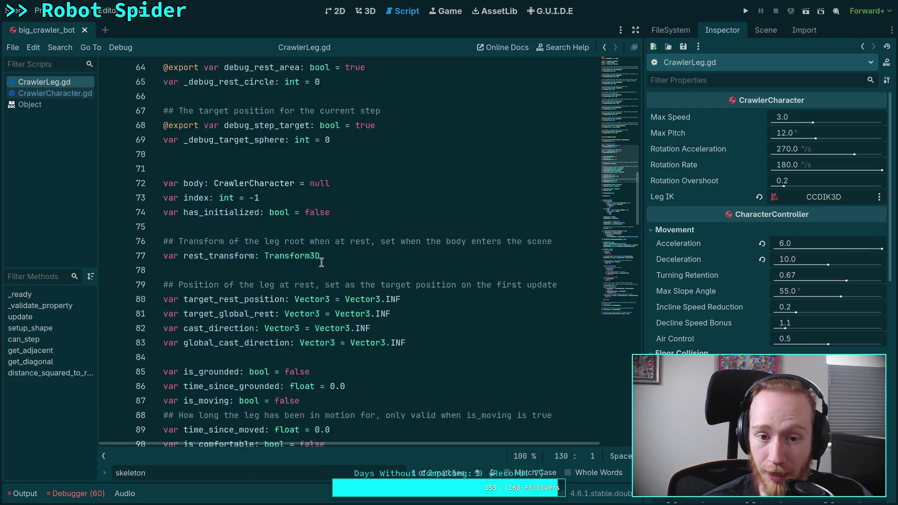
{"action": "scroll", "coordinate": [322, 263], "scroll_direction": "up", "scroll_amount": 1}
{"action": "left_click", "coordinate": [373, 224]}
{"action": "type", "text": ":"}
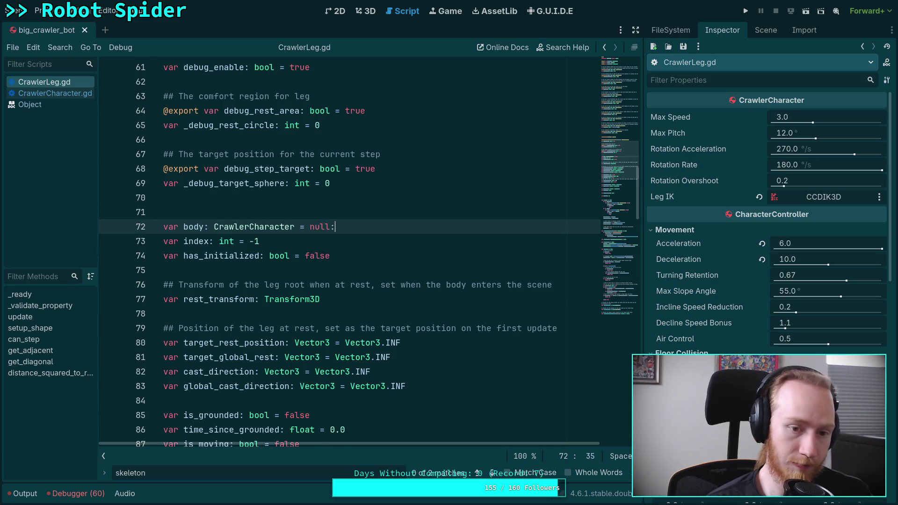
{"action": "key", "text": "Return"}
Write set(value): with body = value and notify_property_list_changed(), then save CrawlerLeg.gd.
{"action": "type", "text": "set(v"}
{"action": "type", "text": "alue)"}
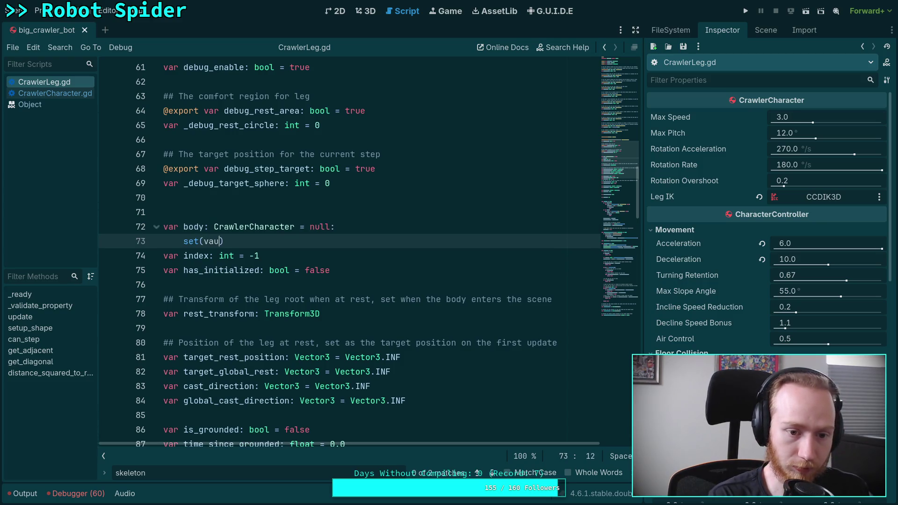
{"action": "type", "text": ":"}
{"action": "key", "text": "Return"}
{"action": "type", "text": "body = value"}
{"action": "key", "text": "Return"}
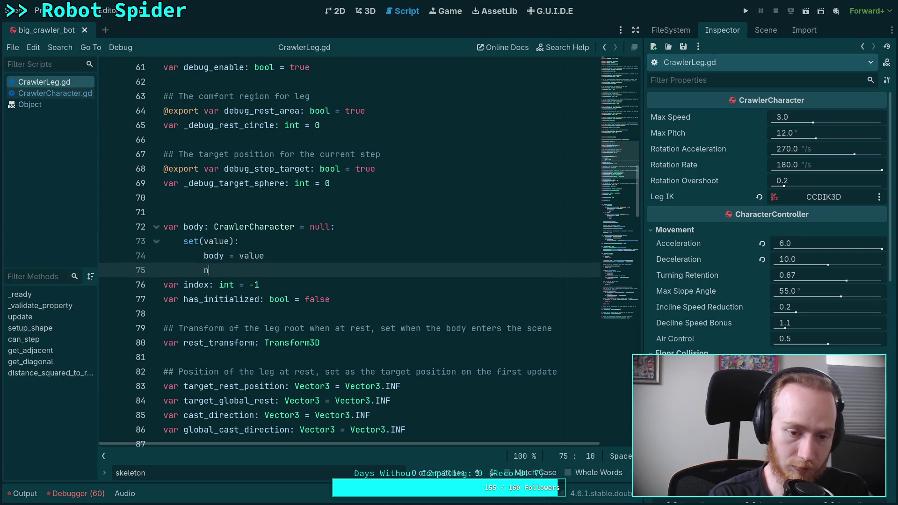
{"action": "type", "text": "ot"}
{"action": "key", "text": "Down"}
{"action": "key", "text": "Down"}
{"action": "key", "text": "Down"}
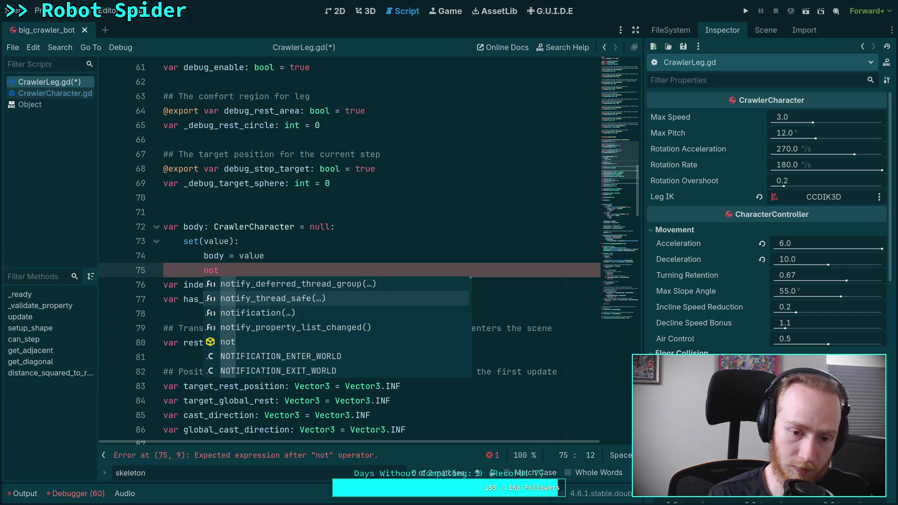
{"action": "key", "text": "Return"}
{"action": "key", "text": "ctrl+s"}
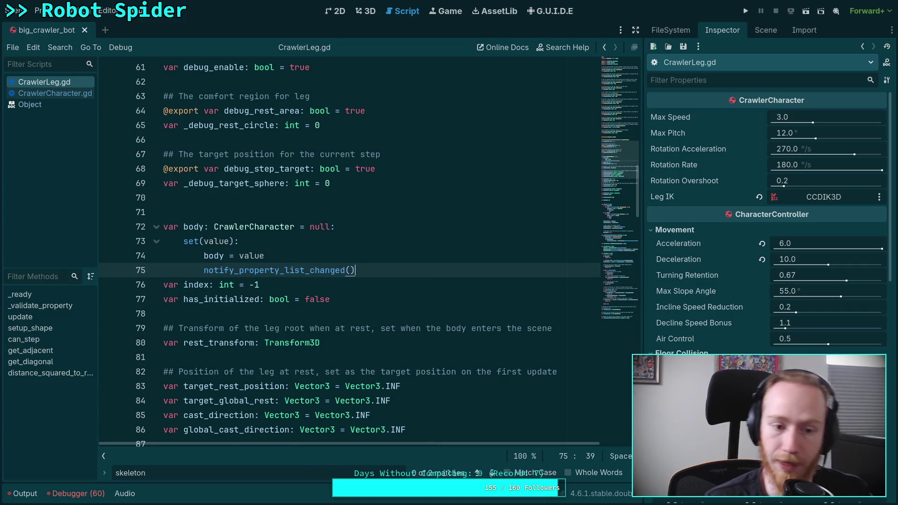
Go to the ground_bone declaration on line 6, with the caret at its end.
{"action": "scroll", "coordinate": [376, 230], "scroll_direction": "down", "scroll_amount": 9}
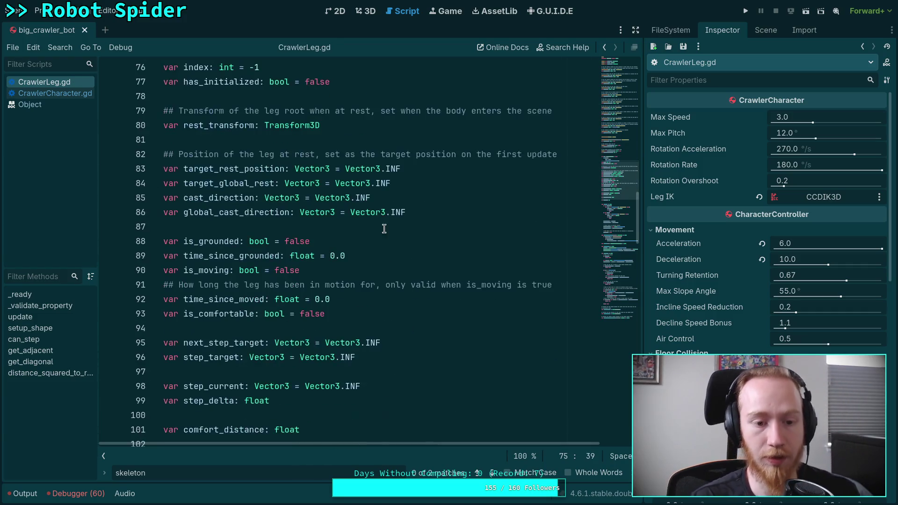
{"action": "scroll", "coordinate": [392, 223], "scroll_direction": "up", "scroll_amount": 20}
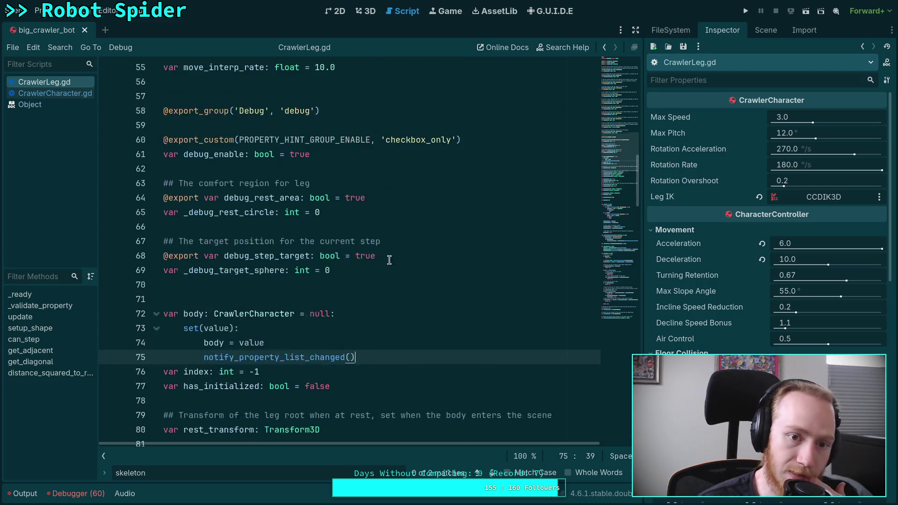
{"action": "scroll", "coordinate": [380, 284], "scroll_direction": "up", "scroll_amount": 9}
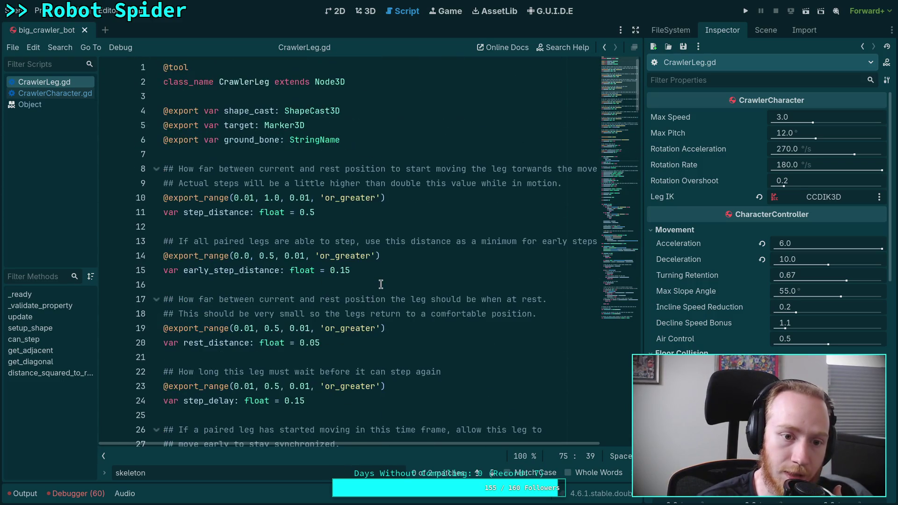
{"action": "double_click", "coordinate": [249, 143]}
{"action": "left_click", "coordinate": [380, 138]}
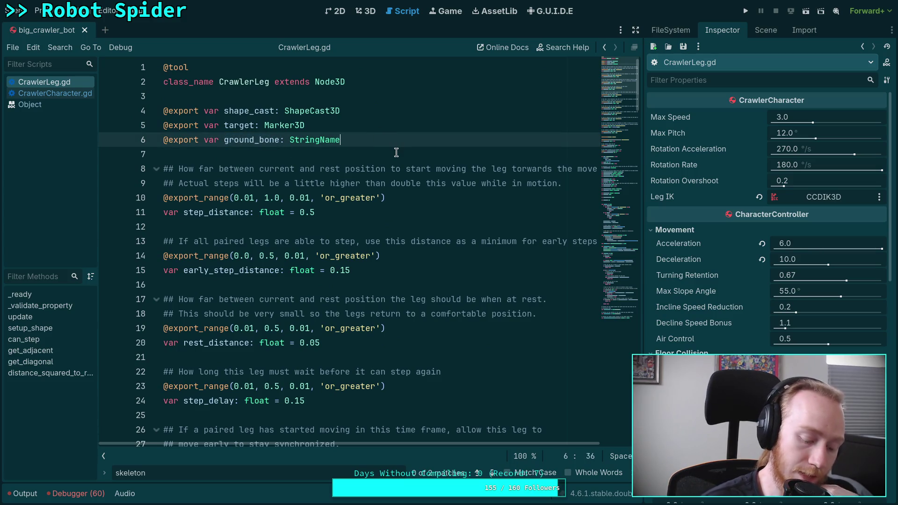
Draft a ground_bone setter with set(value), a ground_bone assignment and an is_node_ready() check.
{"action": "key", "text": "Return"}
{"action": "type", "text": "set(value):"}
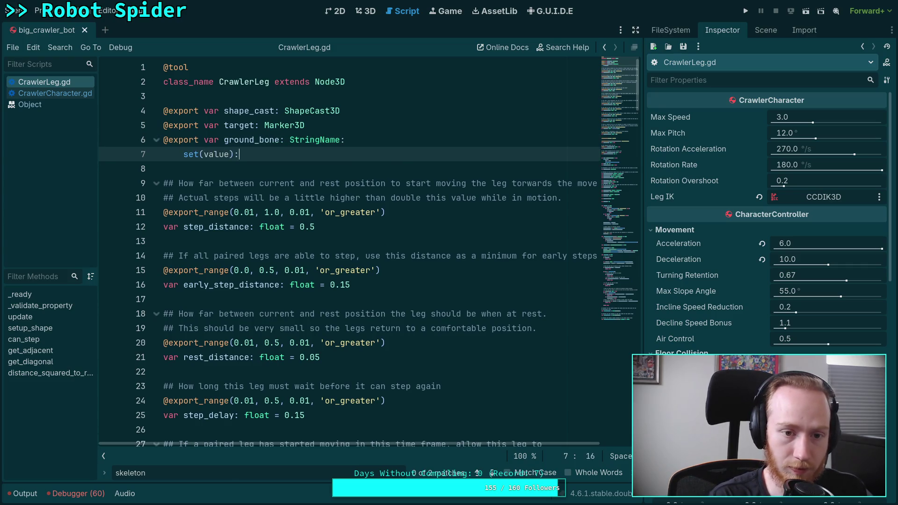
{"action": "key", "text": "Return"}
{"action": "type", "text": "ground_bone = value"}
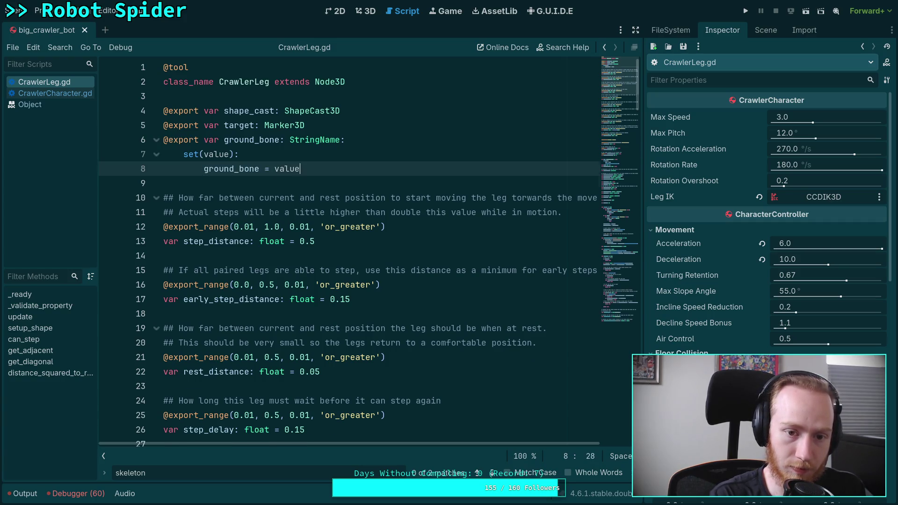
{"action": "key", "text": "Return"}
{"action": "type", "text": "if nod"}
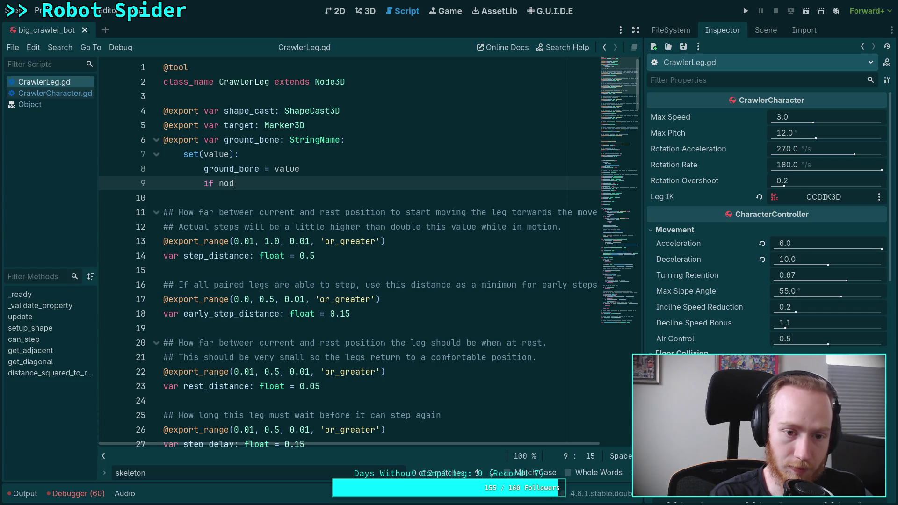
{"action": "type", "text": "e"}
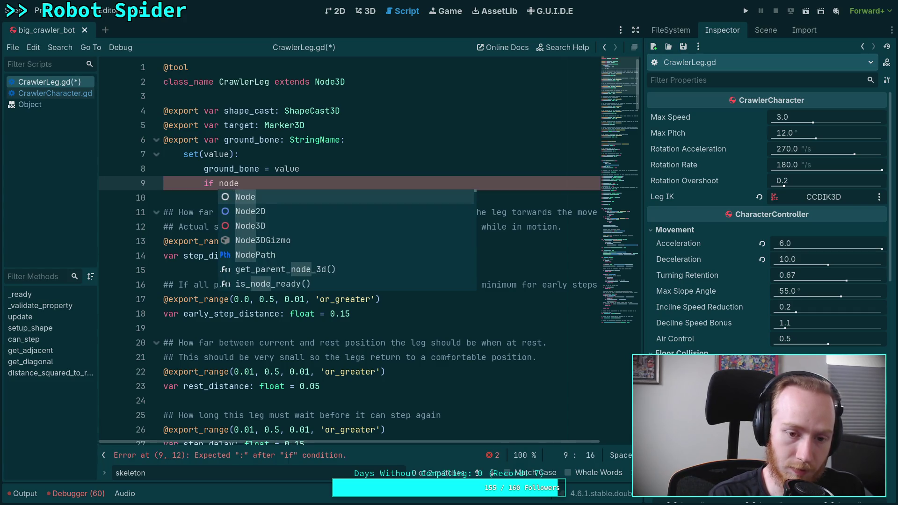
{"action": "key", "text": "Down"}
{"action": "key", "text": "Down"}
{"action": "key", "text": "Down"}
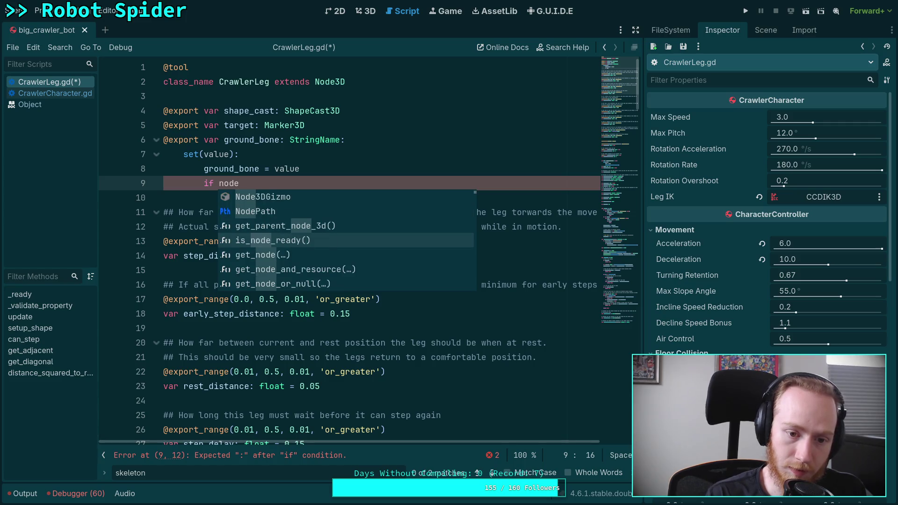
{"action": "key", "text": "Return"}
Delete the unfinished is_node_ready condition and the setter lines under the ground_bone export.
{"action": "mouse_move", "coordinate": [259, 181]}
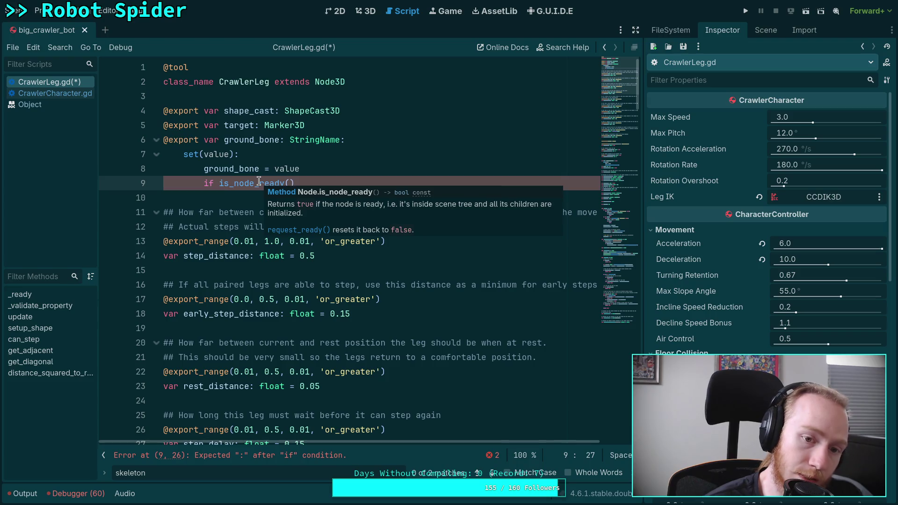
{"action": "left_click", "coordinate": [260, 182]}
{"action": "left_click", "coordinate": [306, 182]}
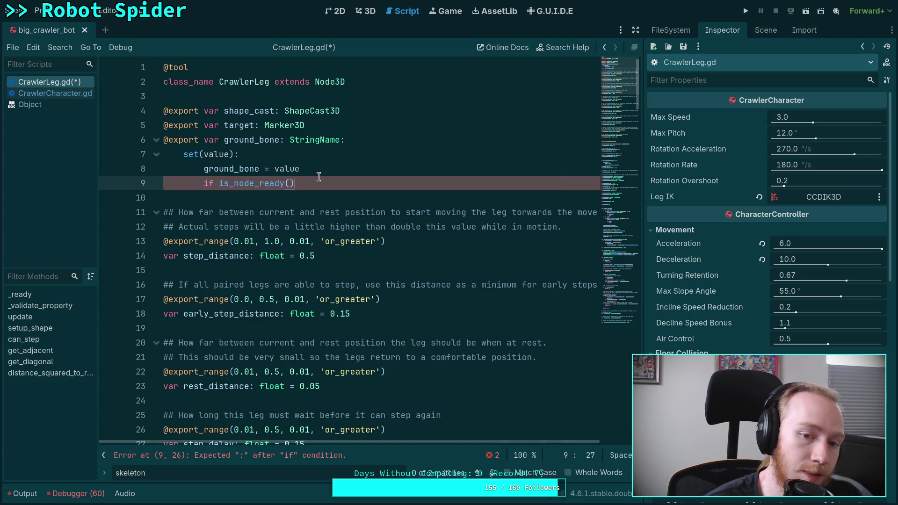
{"action": "left_click_drag", "start_coordinate": [295, 183], "coordinate": [203, 185]}
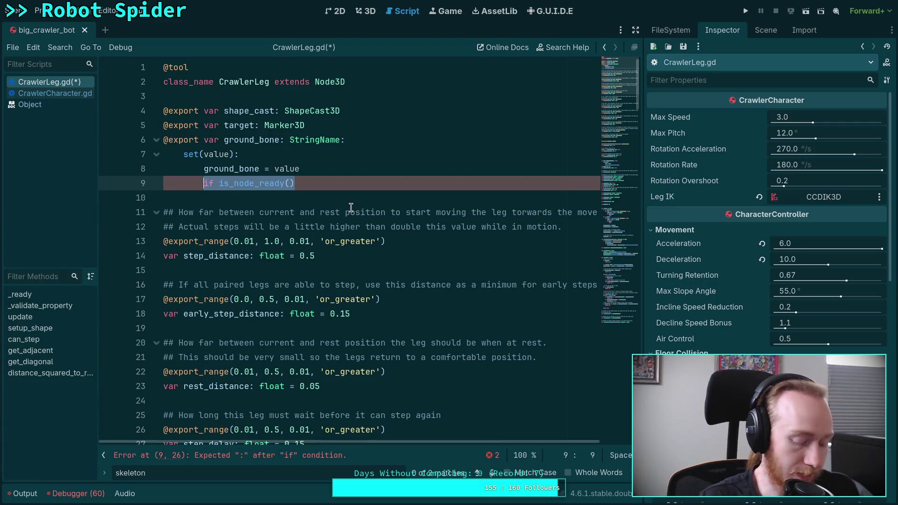
{"action": "type", "text": "re"}
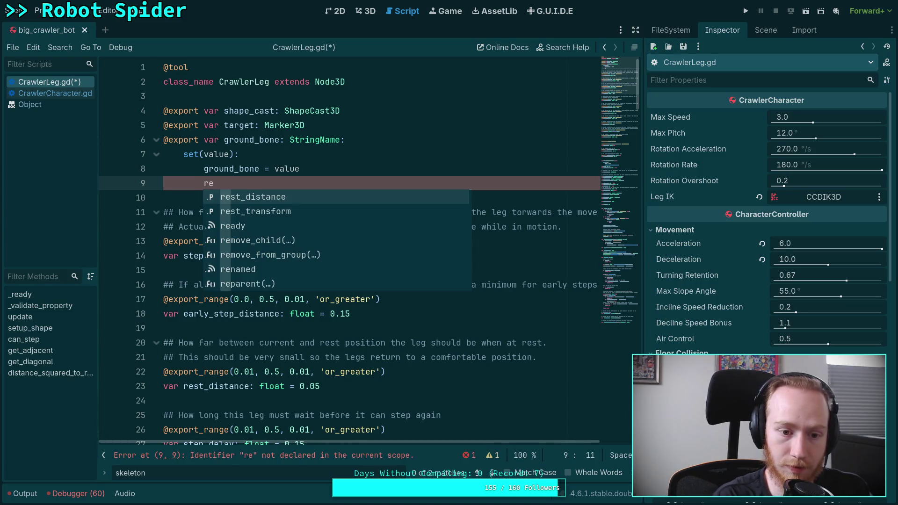
{"action": "type", "text": "fresh"}
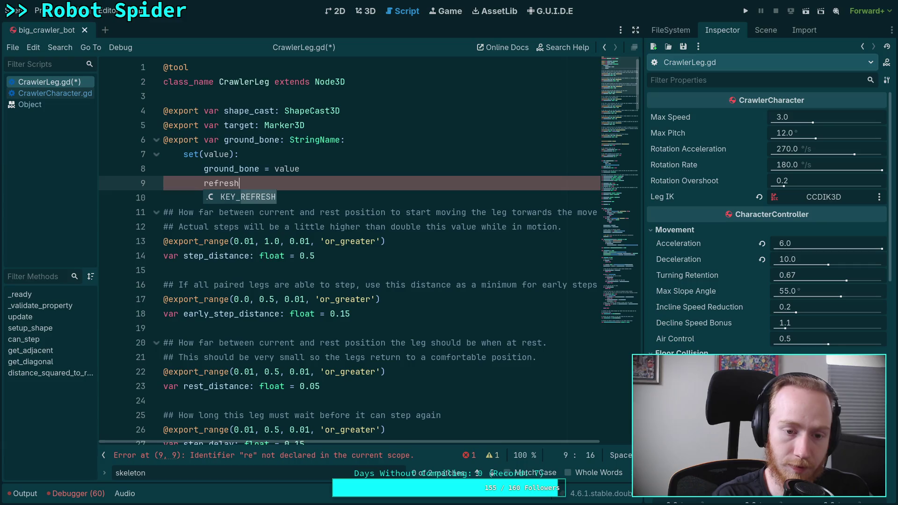
{"action": "key", "text": "BackSpace"}
{"action": "key", "text": "BackSpace"}
{"action": "key", "text": "BackSpace"}
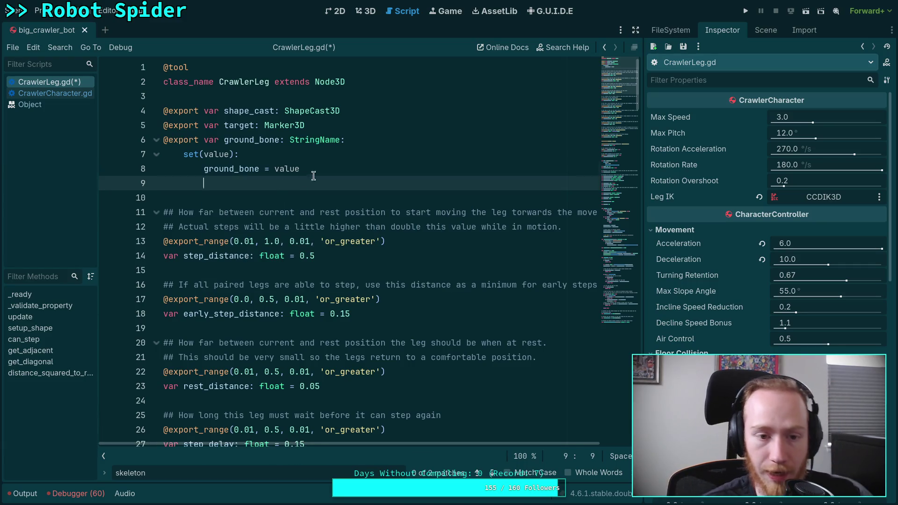
{"action": "left_click_drag", "start_coordinate": [306, 179], "coordinate": [374, 142]}
{"action": "key", "text": "BackSpace"}
{"action": "key", "text": "BackSpace"}
Insert a blank line after cast_direction in update's first-run initialization block.
{"action": "left_click", "coordinate": [350, 159]}
{"action": "scroll", "coordinate": [507, 252], "scroll_direction": "down", "scroll_amount": 15}
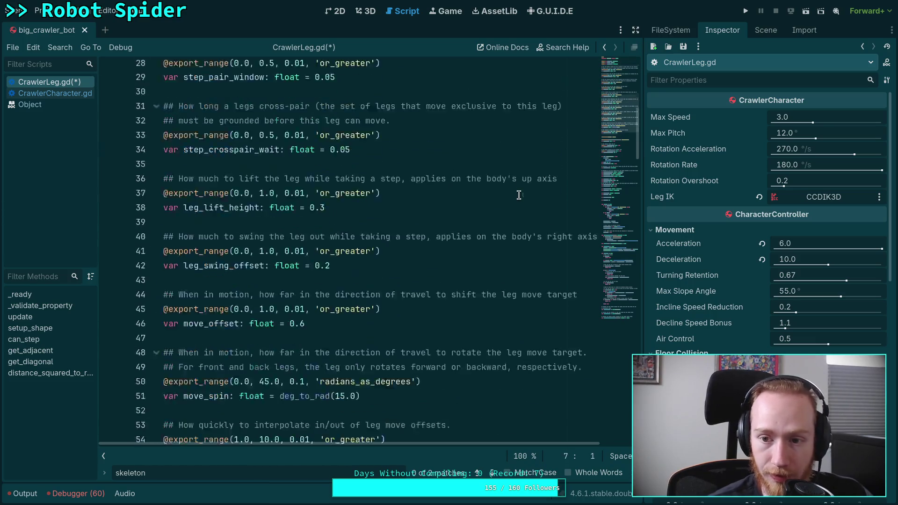
{"action": "scroll", "coordinate": [507, 252], "scroll_direction": "down", "scroll_amount": 8}
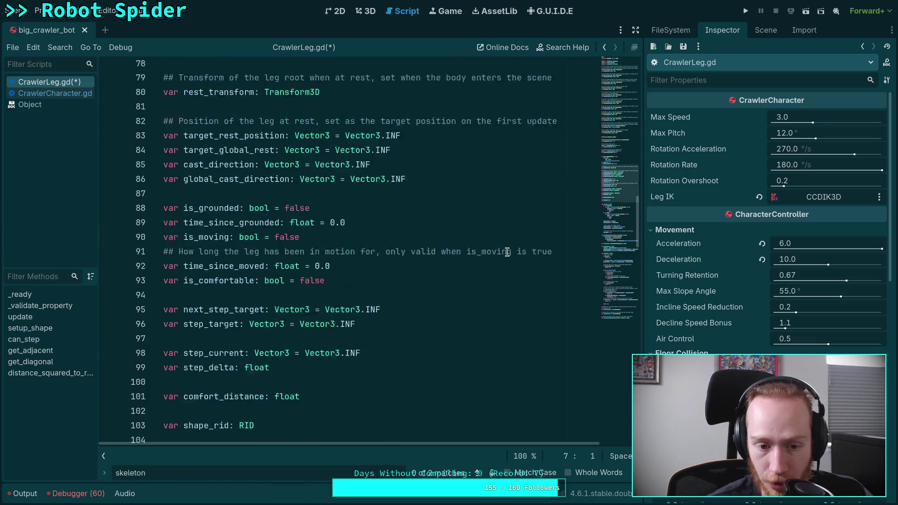
{"action": "scroll", "coordinate": [426, 246], "scroll_direction": "down", "scroll_amount": 8}
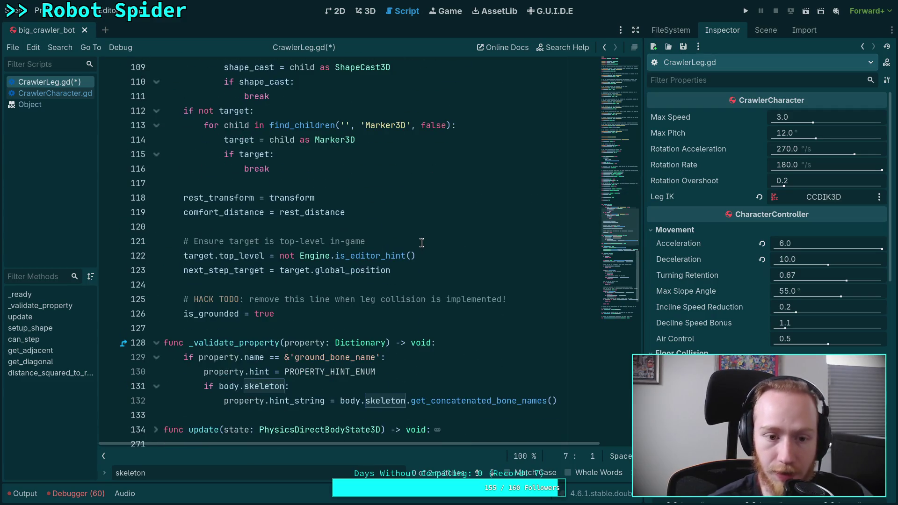
{"action": "scroll", "coordinate": [386, 257], "scroll_direction": "up", "scroll_amount": 2}
{"action": "scroll", "coordinate": [386, 258], "scroll_direction": "down", "scroll_amount": 4}
{"action": "scroll", "coordinate": [367, 264], "scroll_direction": "up", "scroll_amount": 4}
{"action": "scroll", "coordinate": [374, 275], "scroll_direction": "down", "scroll_amount": 2}
{"action": "scroll", "coordinate": [326, 284], "scroll_direction": "down", "scroll_amount": 8}
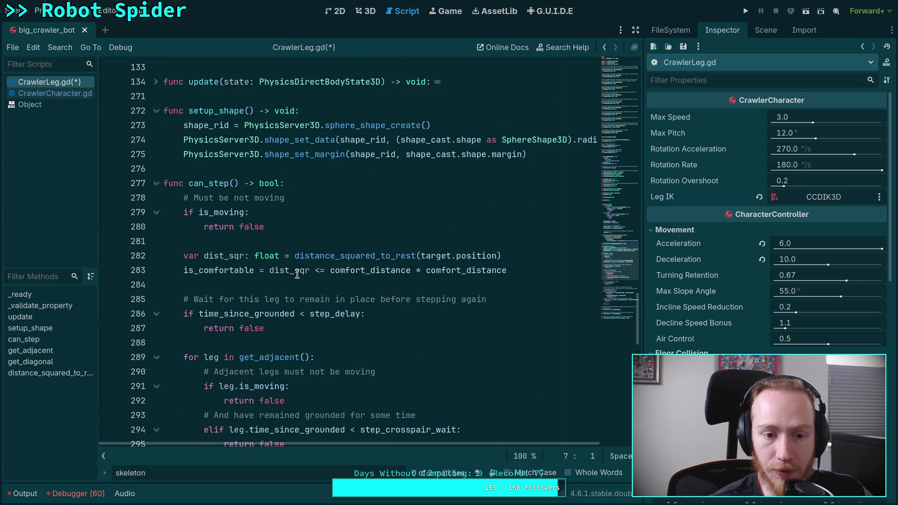
{"action": "scroll", "coordinate": [360, 255], "scroll_direction": "down", "scroll_amount": 13}
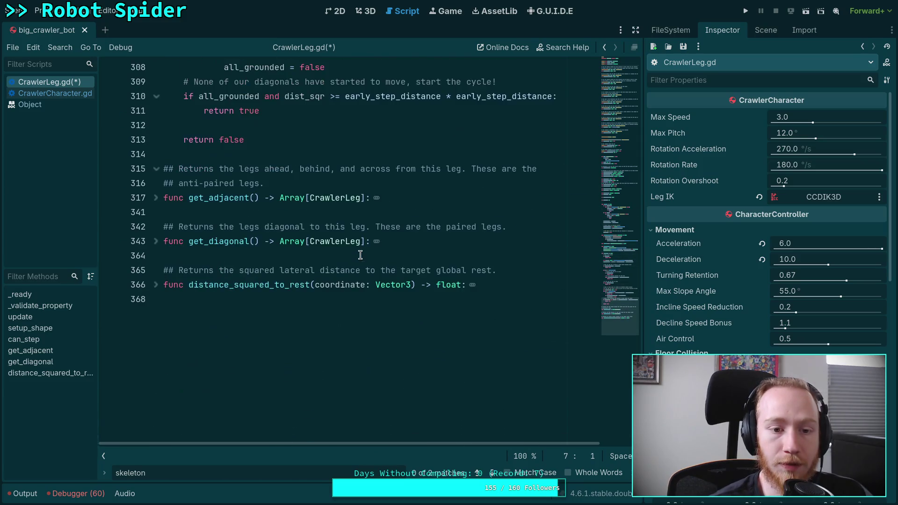
{"action": "scroll", "coordinate": [354, 255], "scroll_direction": "up", "scroll_amount": 15}
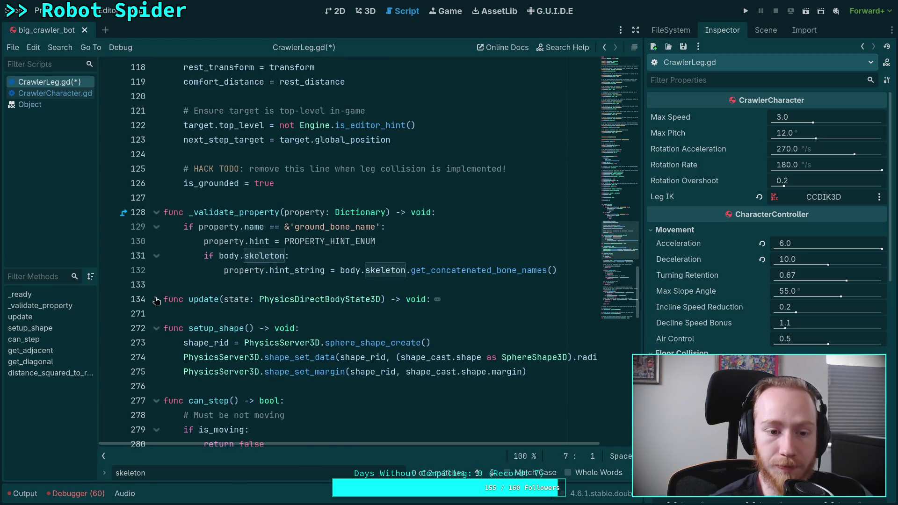
{"action": "scroll", "coordinate": [304, 293], "scroll_direction": "down", "scroll_amount": 1}
{"action": "left_click", "coordinate": [531, 239]}
{"action": "key", "text": "Return"}
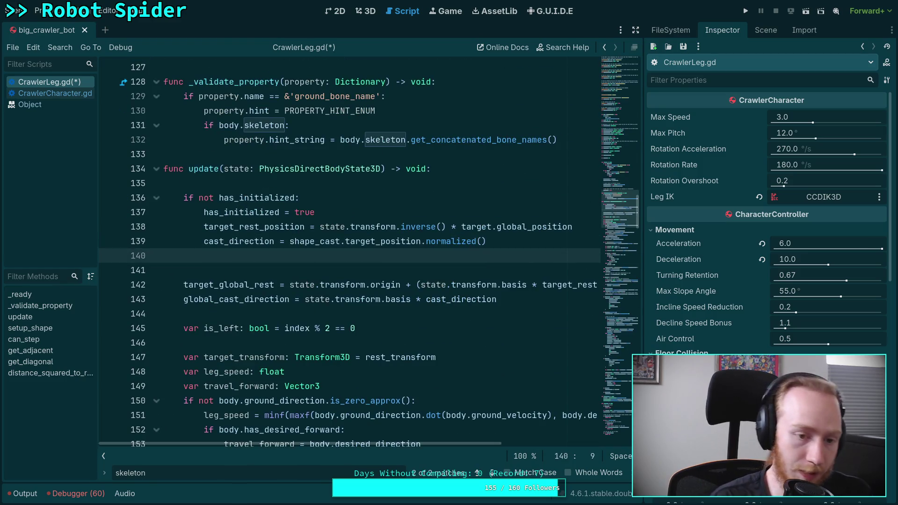
{"action": "scroll", "coordinate": [286, 293], "scroll_direction": "up", "scroll_amount": 4}
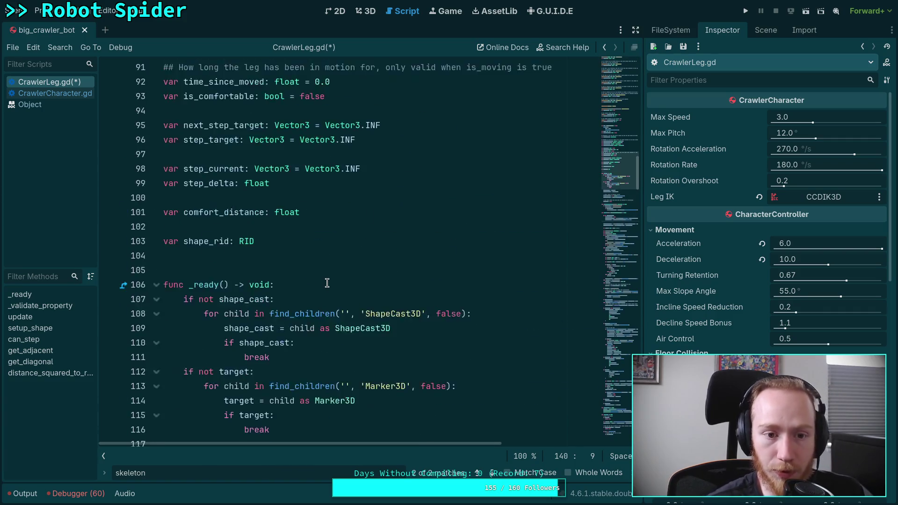
{"action": "scroll", "coordinate": [286, 293], "scroll_direction": "down", "scroll_amount": 1}
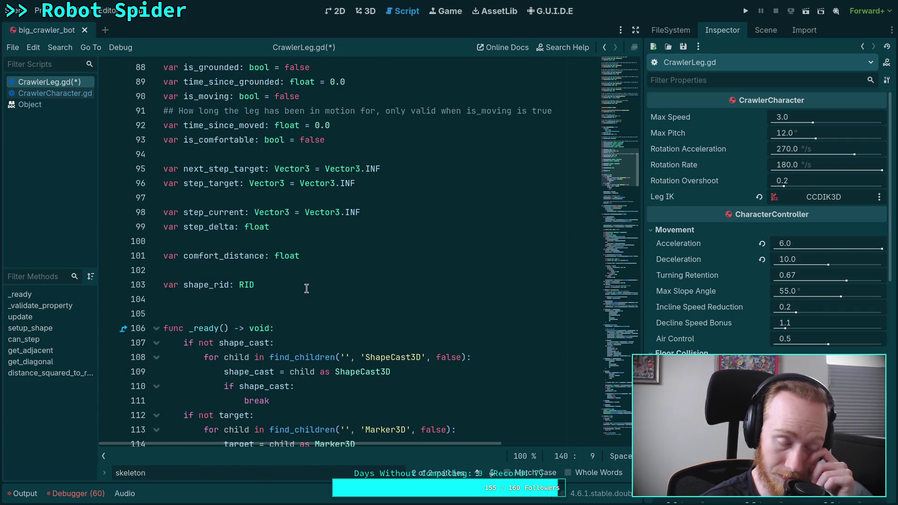
Declare var ground_bone_idx: int = -1 below the shape_rid declaration.
{"action": "left_click", "coordinate": [305, 287]}
{"action": "key", "text": "Return"}
{"action": "type", "text": "va"}
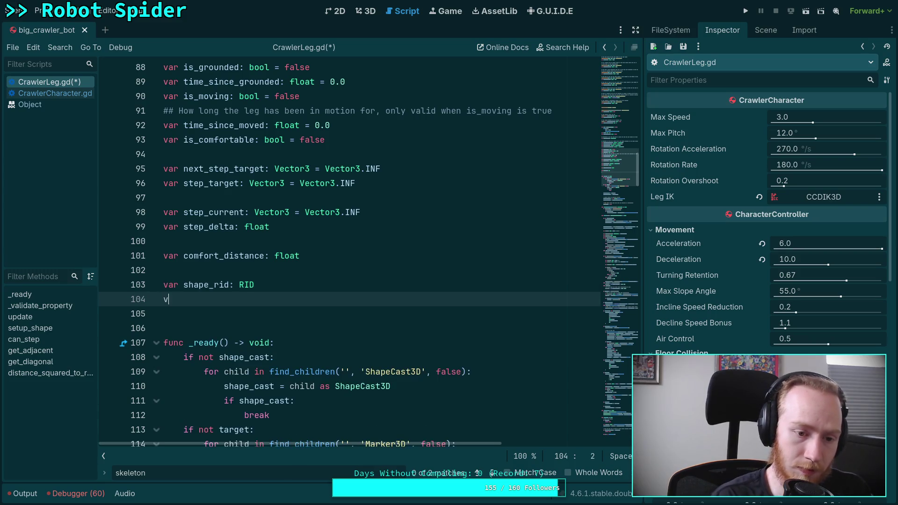
{"action": "type", "text": "r ground_bone_idx: "}
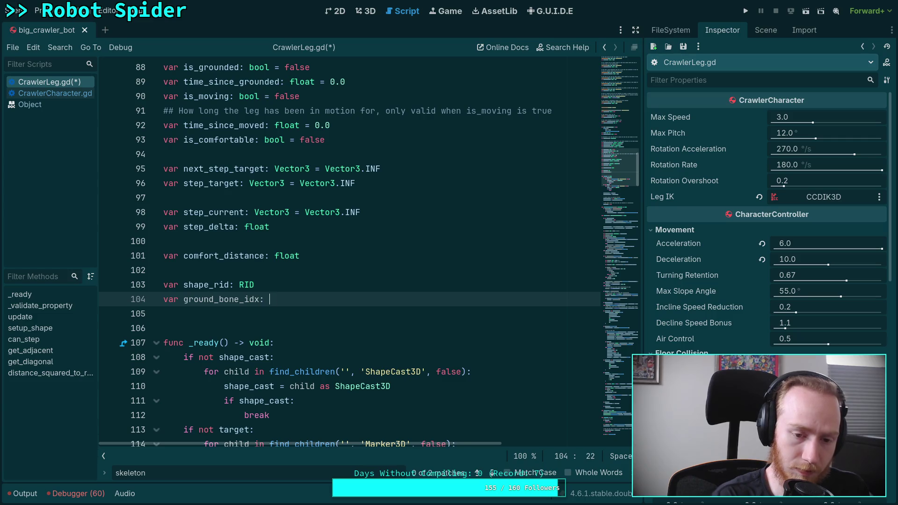
{"action": "type", "text": "int ="}
{"action": "type", "text": "1"}
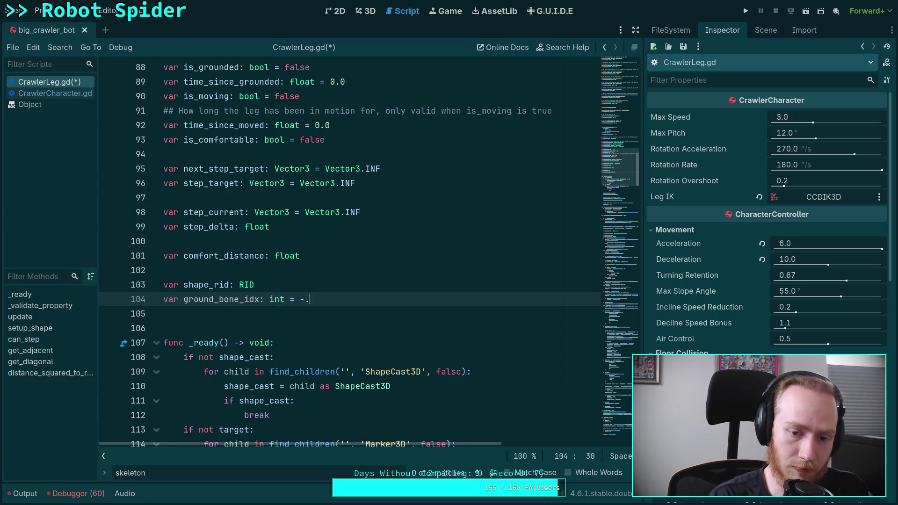
Add ground_bone_idx = body.skeleton.find_bone(ground_bone) to the init block and save the script.
{"action": "scroll", "coordinate": [284, 266], "scroll_direction": "down", "scroll_amount": 10}
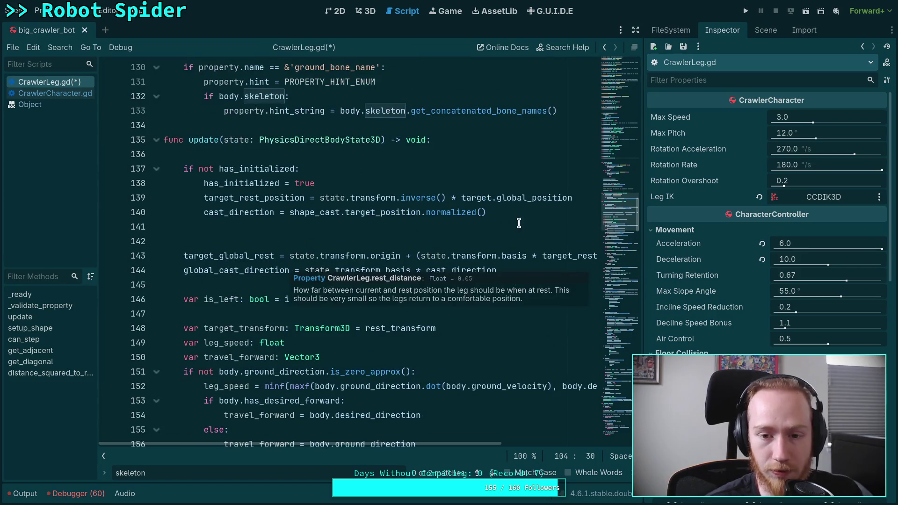
{"action": "left_click", "coordinate": [519, 227]}
{"action": "type", "text": "ground_"}
{"action": "key", "text": "Return"}
{"action": "type", "text": "idx = "}
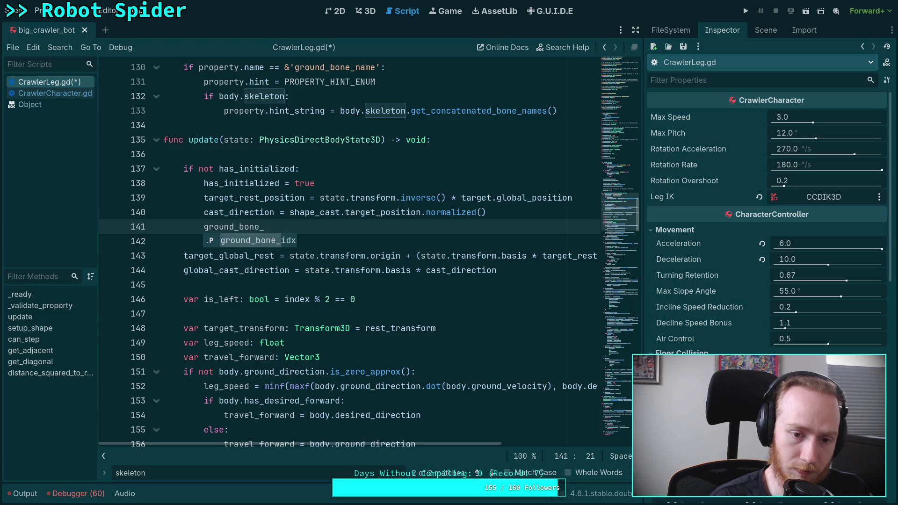
{"action": "type", "text": "body.skeleton."}
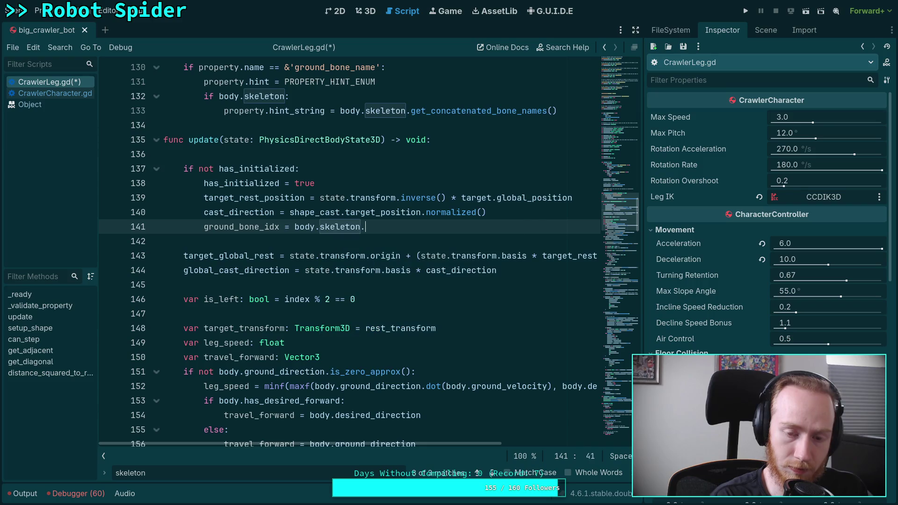
{"action": "type", "text": "find"}
{"action": "key", "text": "Return"}
{"action": "type", "text": "ground_b"}
{"action": "key", "text": "Return"}
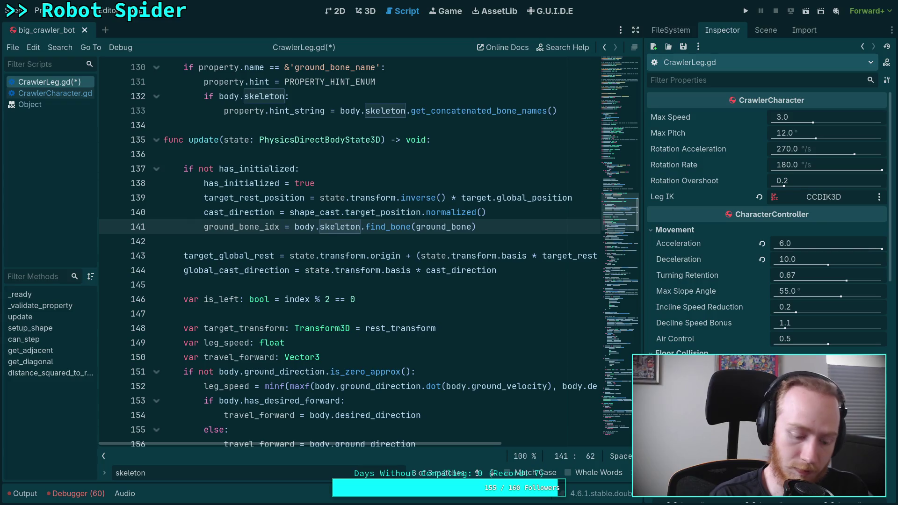
{"action": "key", "text": "ctrl+s"}
{"action": "left_click", "coordinate": [373, 255]}
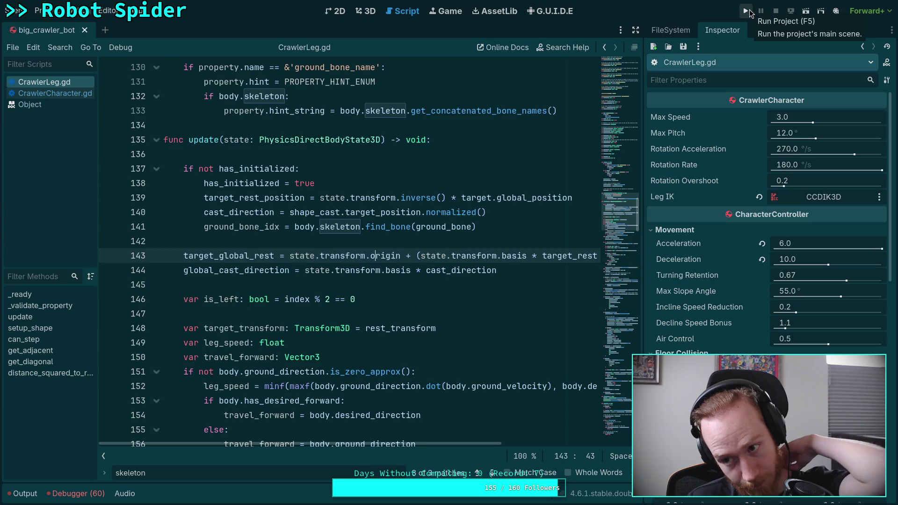
Select FL_Leg and revert its Ground Bone value in the Inspector to clear it.
{"action": "left_click", "coordinate": [765, 30]}
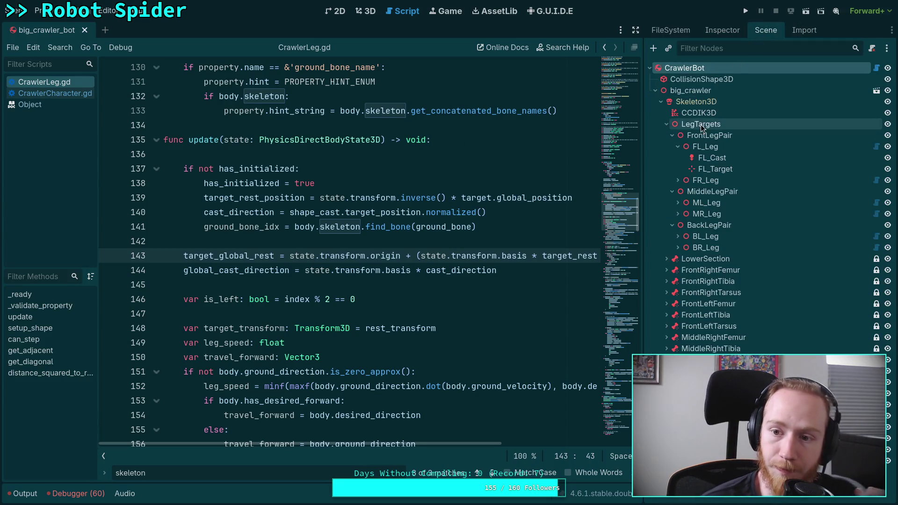
{"action": "left_click", "coordinate": [705, 146]}
{"action": "left_click", "coordinate": [722, 30]}
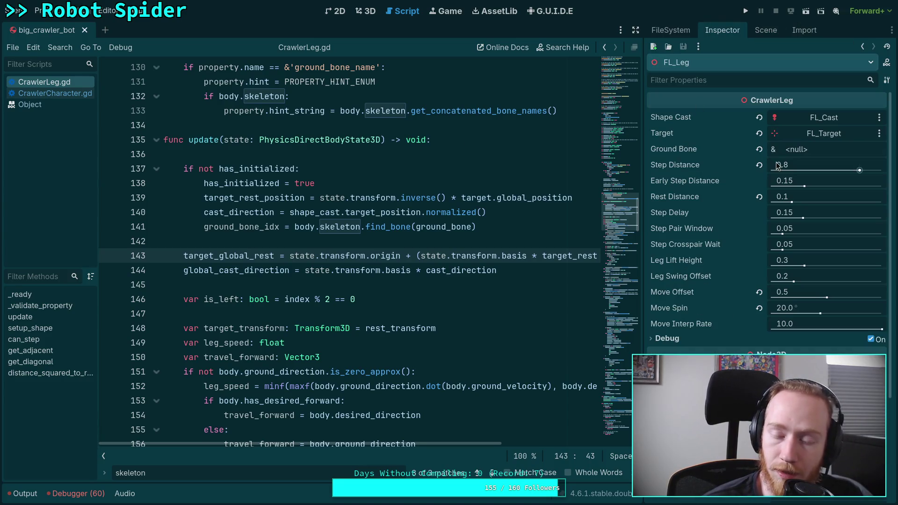
{"action": "left_click", "coordinate": [492, 169]}
{"action": "left_click_drag", "start_coordinate": [618, 206], "coordinate": [624, 79]}
{"action": "left_click", "coordinate": [397, 197]}
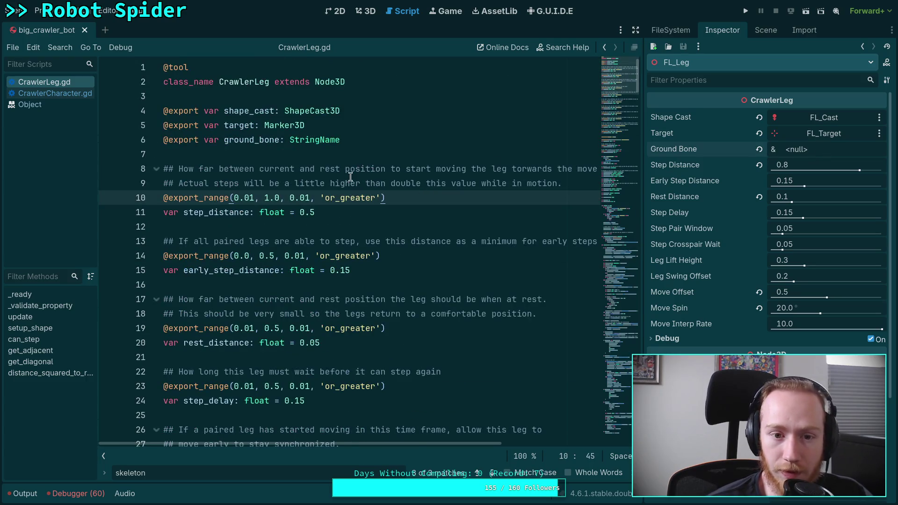
{"action": "left_click", "coordinate": [200, 140]}
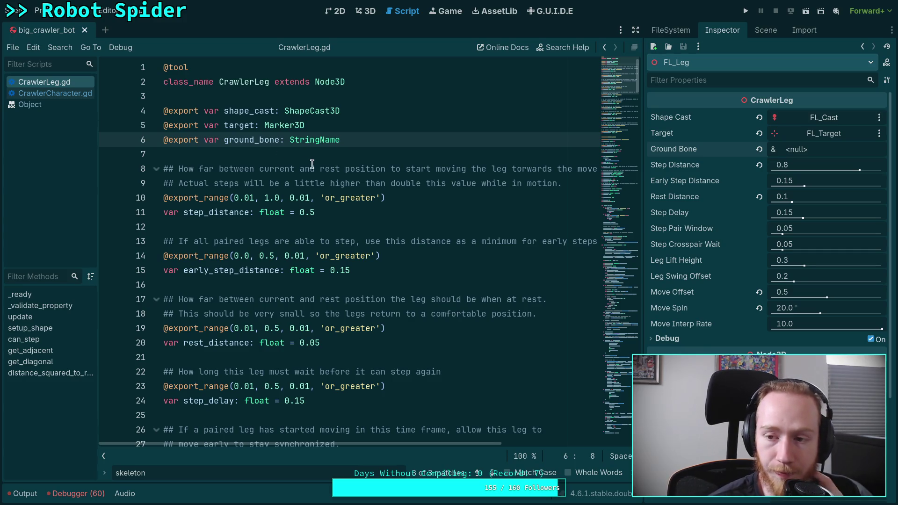
{"action": "left_click", "coordinate": [759, 149]}
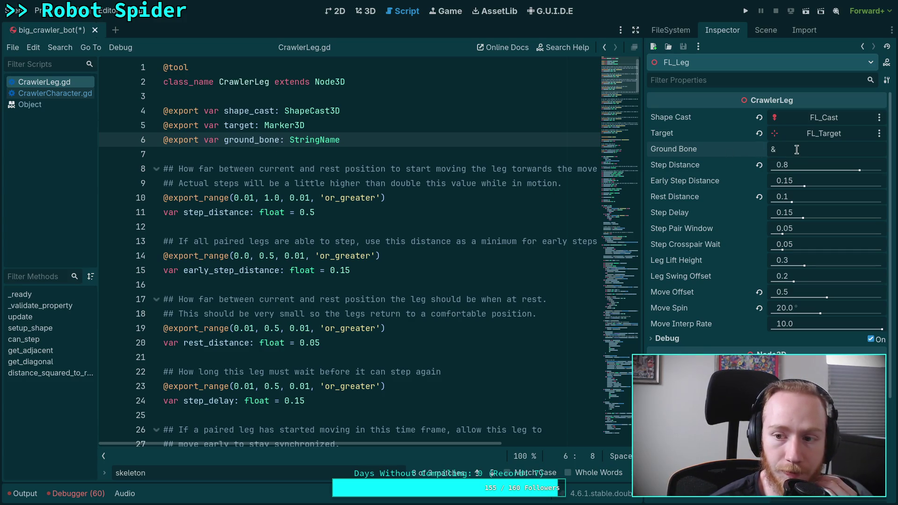
{"action": "left_click", "coordinate": [482, 169]}
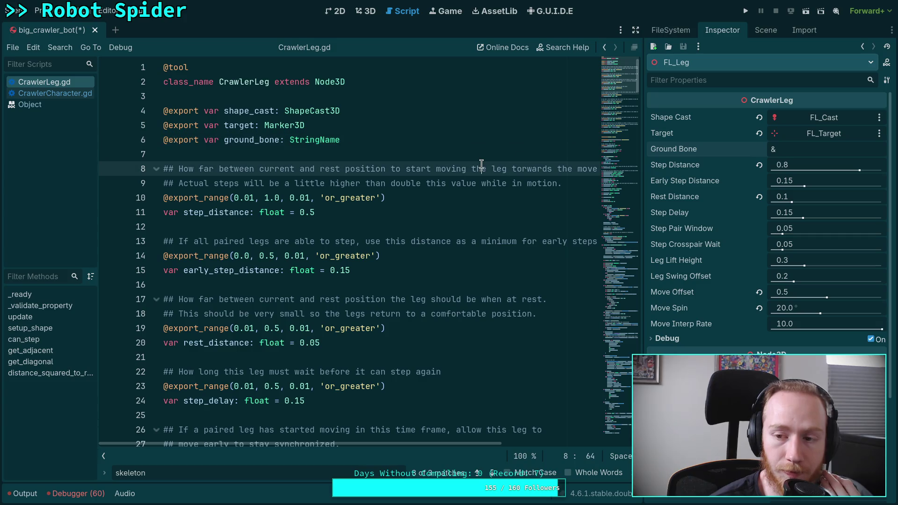
{"action": "left_click", "coordinate": [205, 141]}
{"action": "key", "text": "Return"}
{"action": "key", "text": "Up"}
{"action": "key", "text": "Right"}
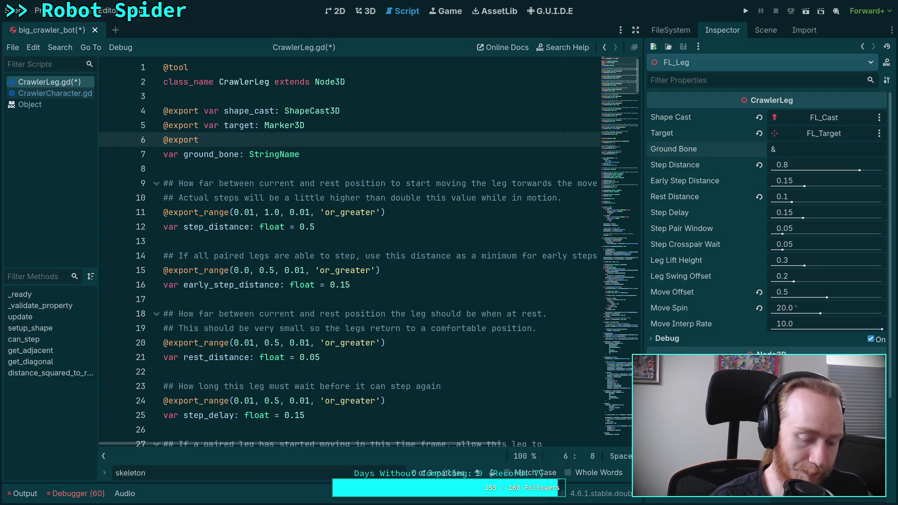
{"action": "type", "text": "_cu"}
{"action": "key", "text": "Return"}
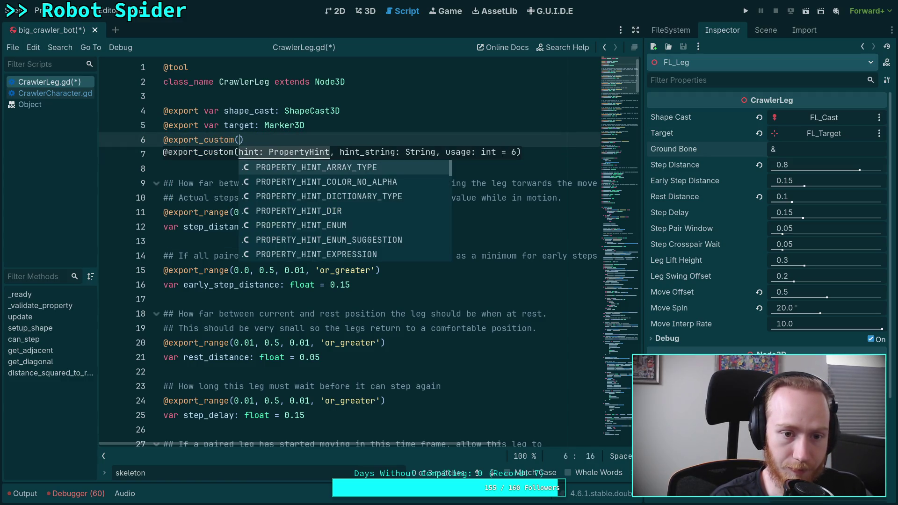
{"action": "key", "text": "Down"}
{"action": "key", "text": "Down"}
{"action": "key", "text": "Down"}
{"action": "key", "text": "Return"}
{"action": "type", "text": ",'"}
{"action": "key", "text": "ctrl+s"}
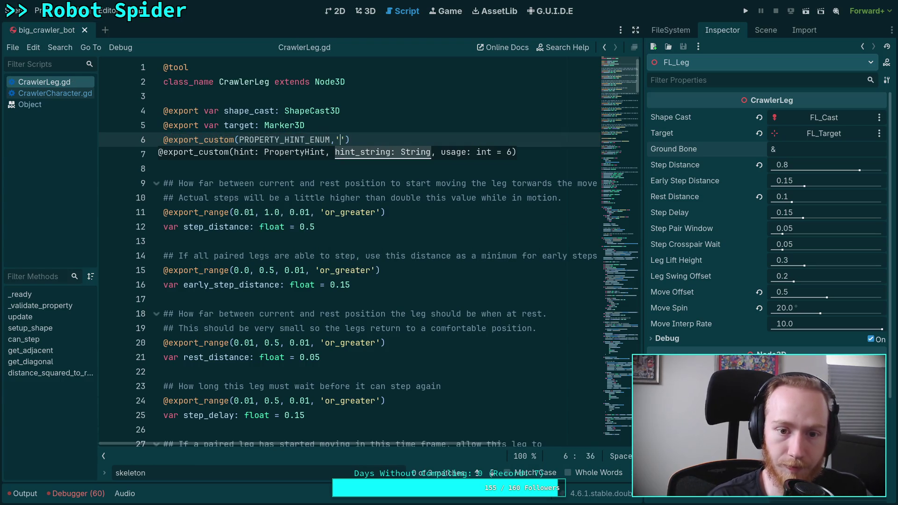
Select FL_Leg in the Scene dock and review its CrawlerLeg properties in the Inspector.
{"action": "left_click", "coordinate": [767, 29]}
{"action": "left_click", "coordinate": [719, 169]}
{"action": "key", "text": "Up"}
{"action": "key", "text": "Up"}
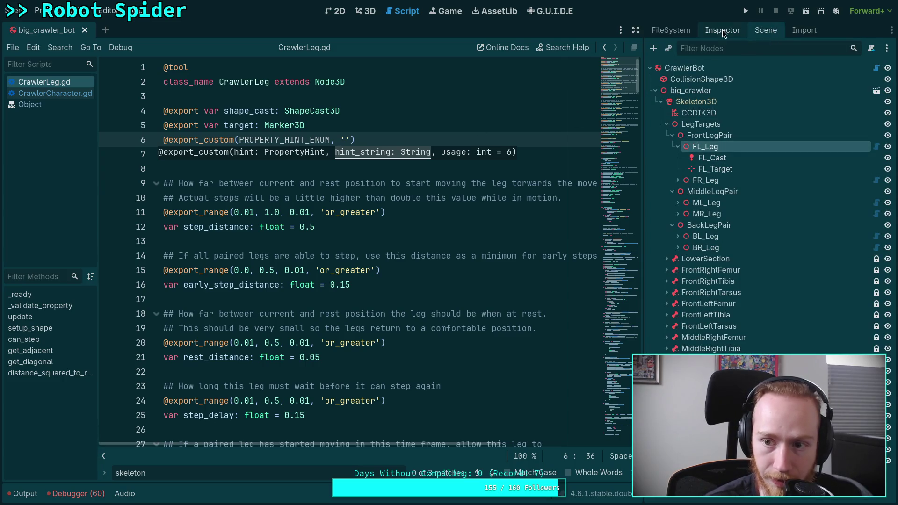
{"action": "left_click", "coordinate": [722, 30]}
{"action": "left_click", "coordinate": [477, 168]}
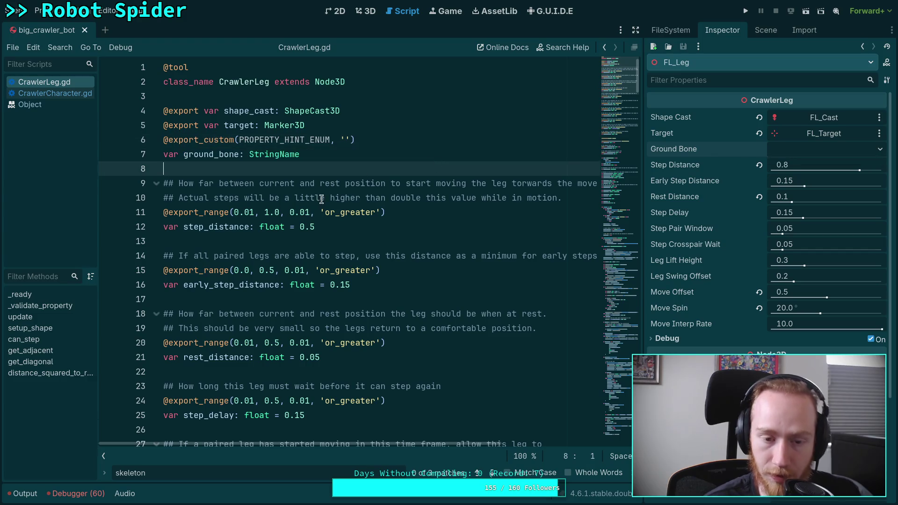
{"action": "scroll", "coordinate": [367, 295], "scroll_direction": "down", "scroll_amount": 15}
{"action": "scroll", "coordinate": [367, 294], "scroll_direction": "down", "scroll_amount": 17}
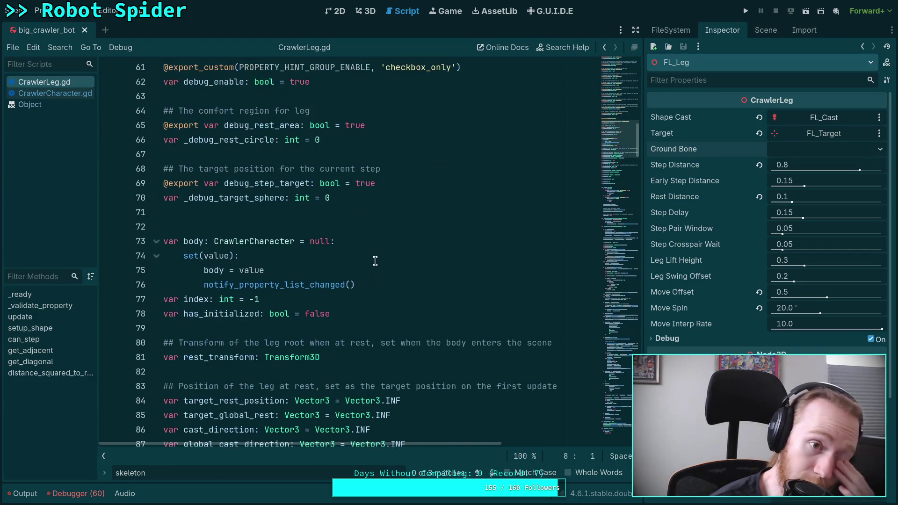
{"action": "scroll", "coordinate": [376, 258], "scroll_direction": "down", "scroll_amount": 9}
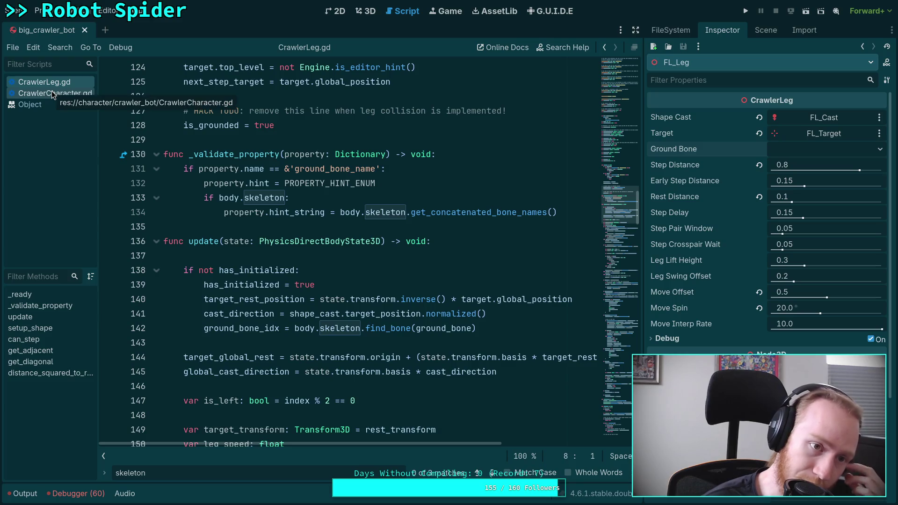
{"action": "left_click", "coordinate": [14, 10]}
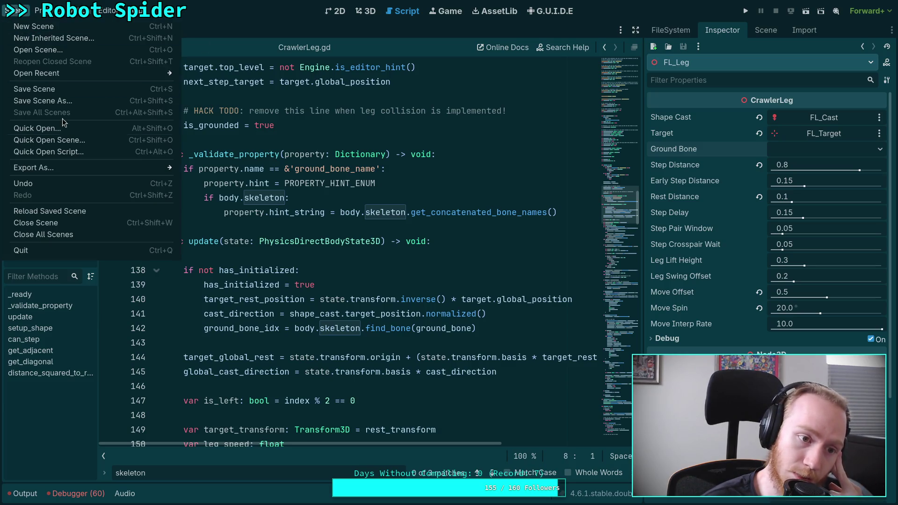
Reload the saved scene and check FL_Leg's Ground Bone choices.
{"action": "left_click", "coordinate": [59, 212]}
{"action": "left_click", "coordinate": [790, 148]}
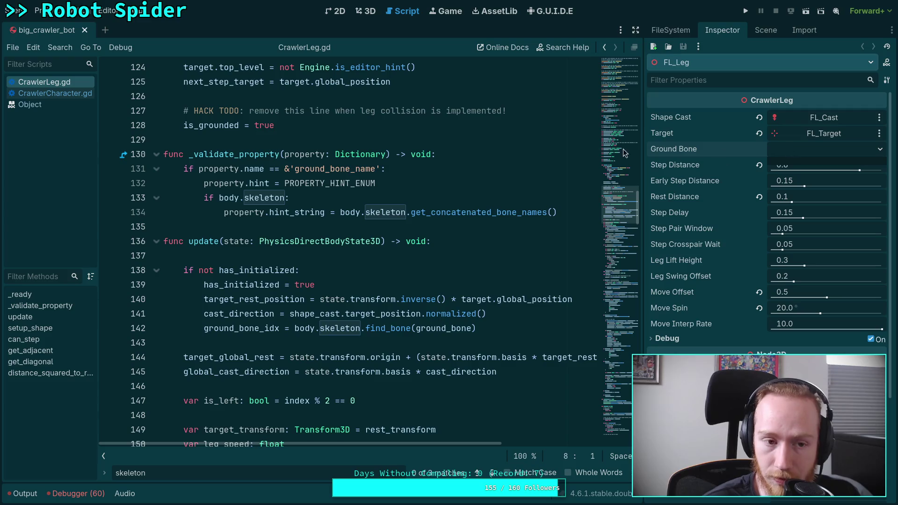
{"action": "left_click", "coordinate": [366, 11]}
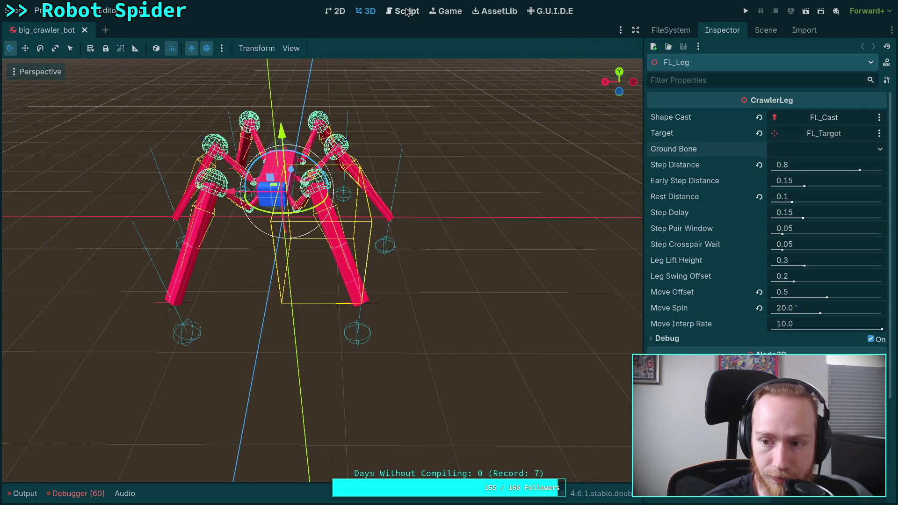
{"action": "left_click", "coordinate": [407, 11]}
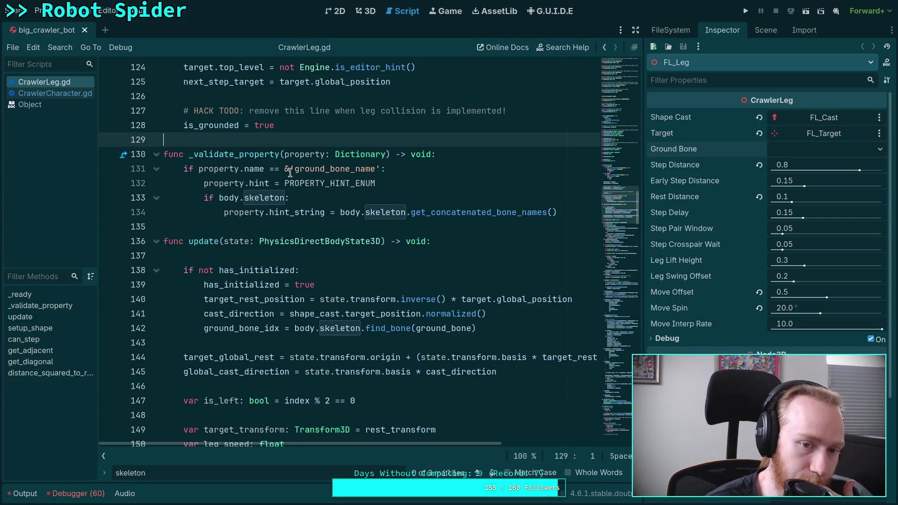
Change 'ground_bone_name' to 'ground_bone' in _validate_property on line 131.
{"action": "scroll", "coordinate": [290, 172], "scroll_direction": "up", "scroll_amount": 2}
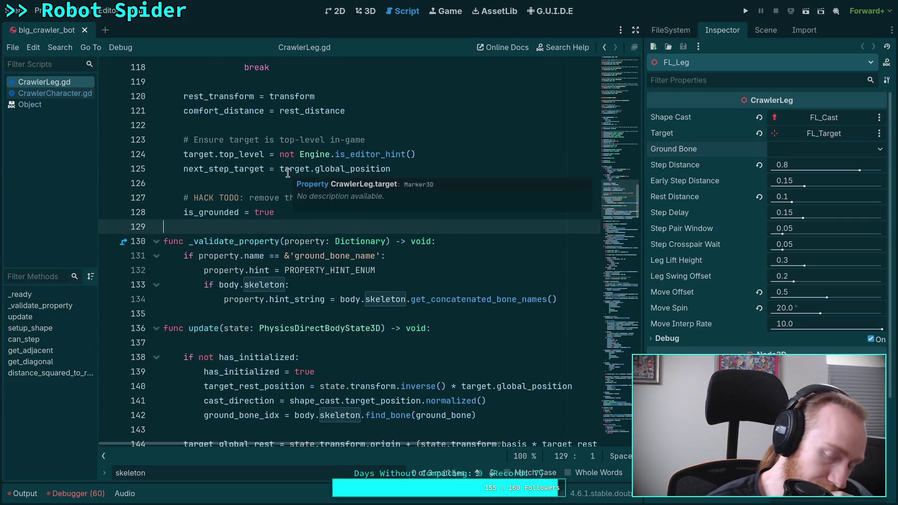
{"action": "scroll", "coordinate": [287, 173], "scroll_direction": "up", "scroll_amount": 15}
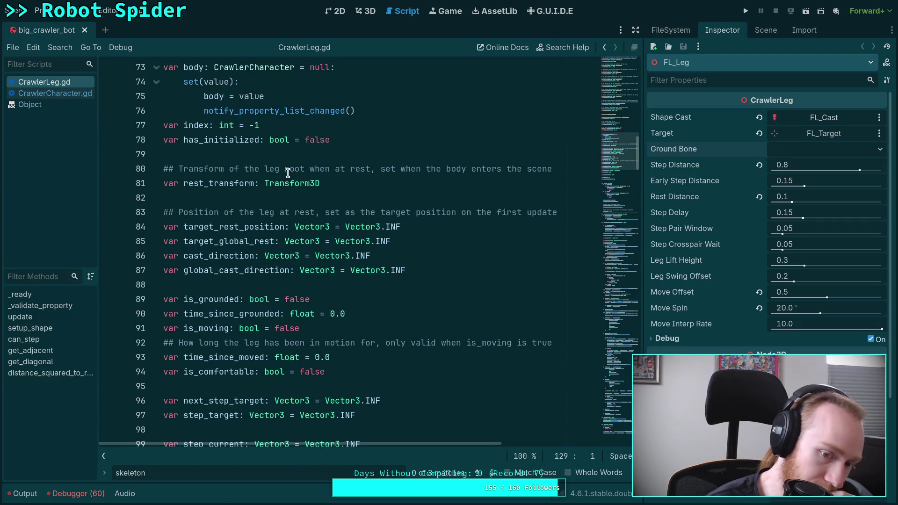
{"action": "scroll", "coordinate": [288, 173], "scroll_direction": "down", "scroll_amount": 2}
{"action": "scroll", "coordinate": [287, 172], "scroll_direction": "up", "scroll_amount": 5}
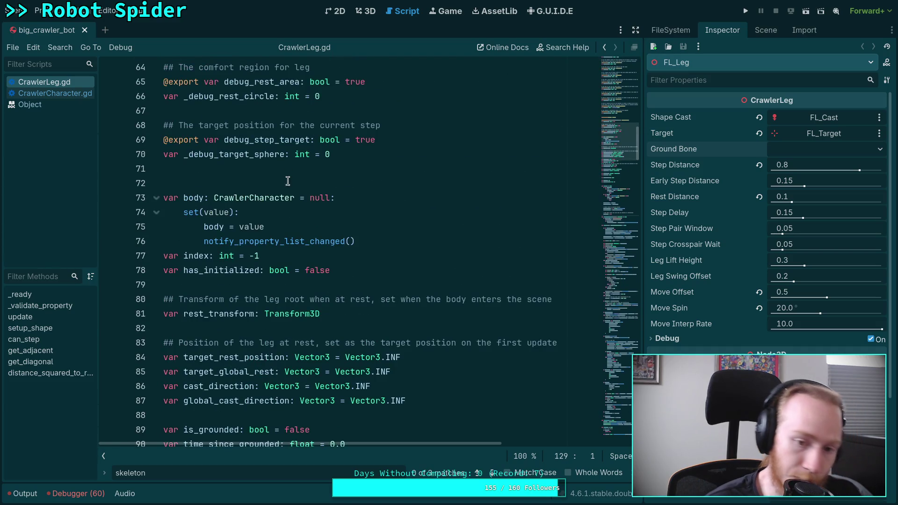
{"action": "double_click", "coordinate": [300, 242]}
{"action": "scroll", "coordinate": [300, 238], "scroll_direction": "down", "scroll_amount": 14}
{"action": "scroll", "coordinate": [300, 236], "scroll_direction": "down", "scroll_amount": 6}
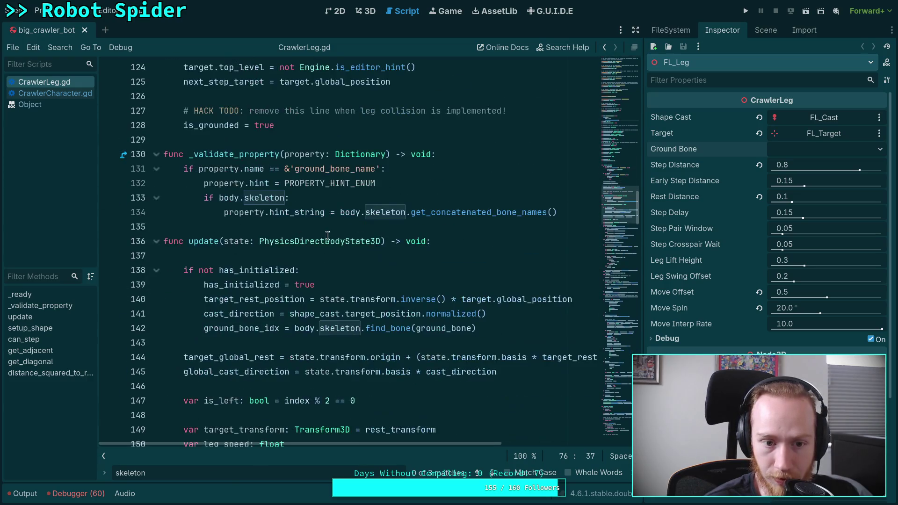
{"action": "left_click", "coordinate": [427, 167]}
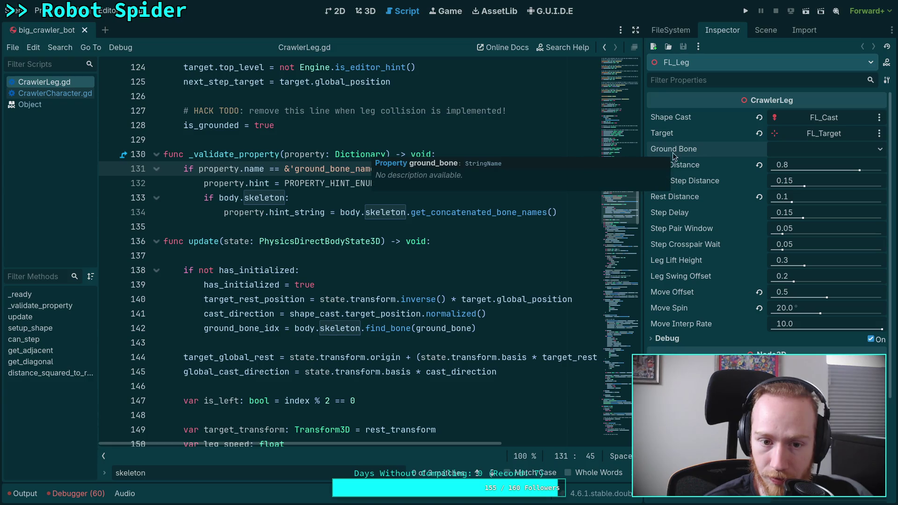
{"action": "left_click", "coordinate": [330, 154]}
{"action": "left_click_drag", "start_coordinate": [350, 183], "coordinate": [375, 168]}
{"action": "left_click", "coordinate": [364, 170]}
{"action": "key", "text": "BackSpace"}
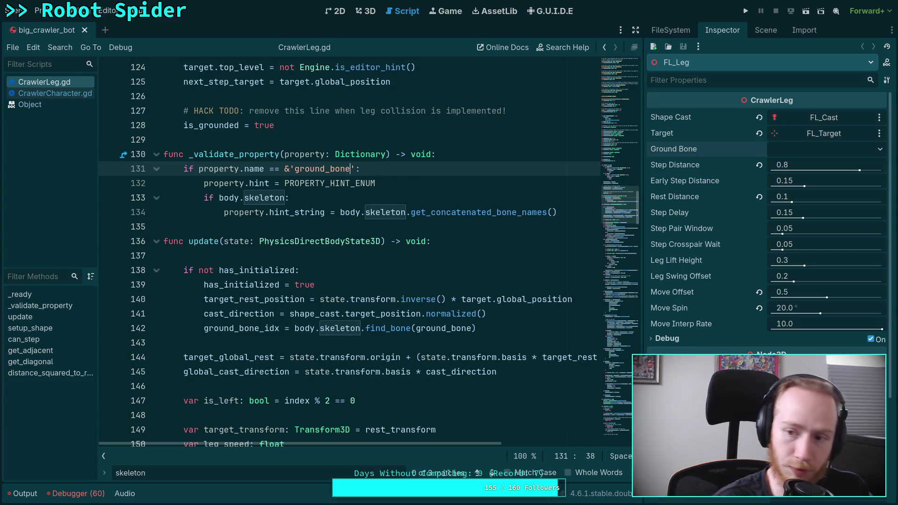
{"action": "left_click", "coordinate": [767, 30]}
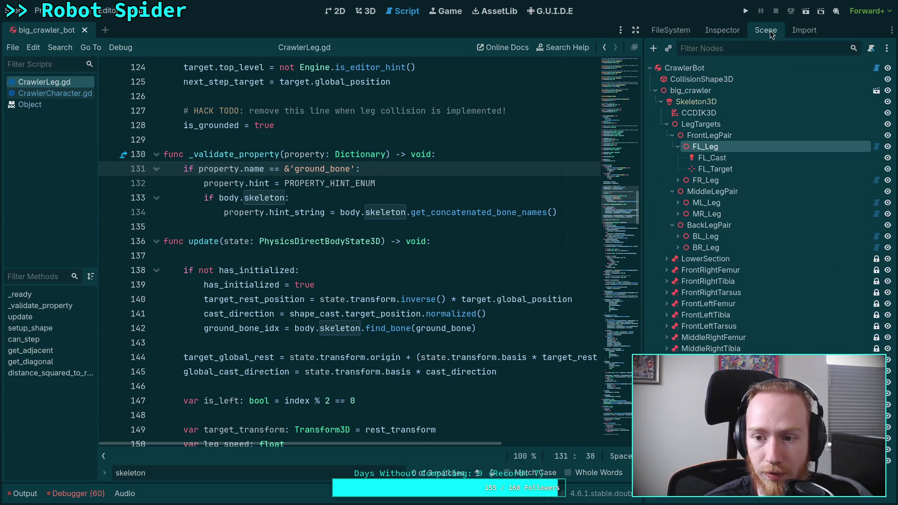
Set FL_Leg's Ground Bone to FrontLeftTarsus_leaf and save the scene.
{"action": "left_click", "coordinate": [678, 147]}
{"action": "left_click", "coordinate": [722, 30]}
{"action": "left_click", "coordinate": [815, 149]}
{"action": "left_click", "coordinate": [726, 147]}
{"action": "left_click", "coordinate": [814, 149]}
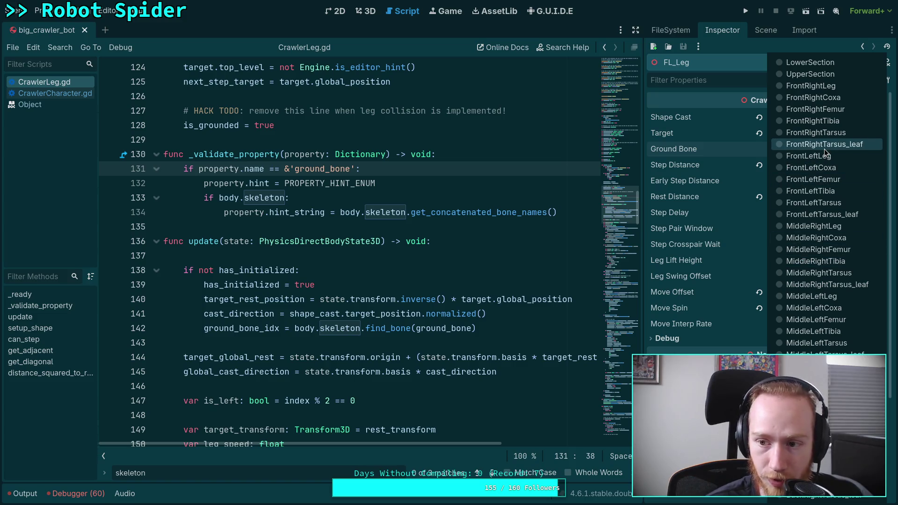
{"action": "left_click", "coordinate": [685, 153]}
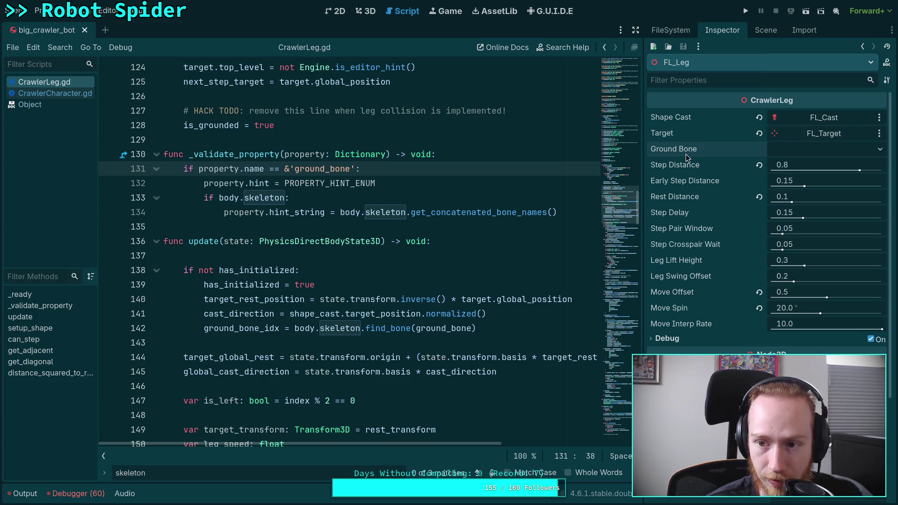
{"action": "left_click", "coordinate": [826, 149]}
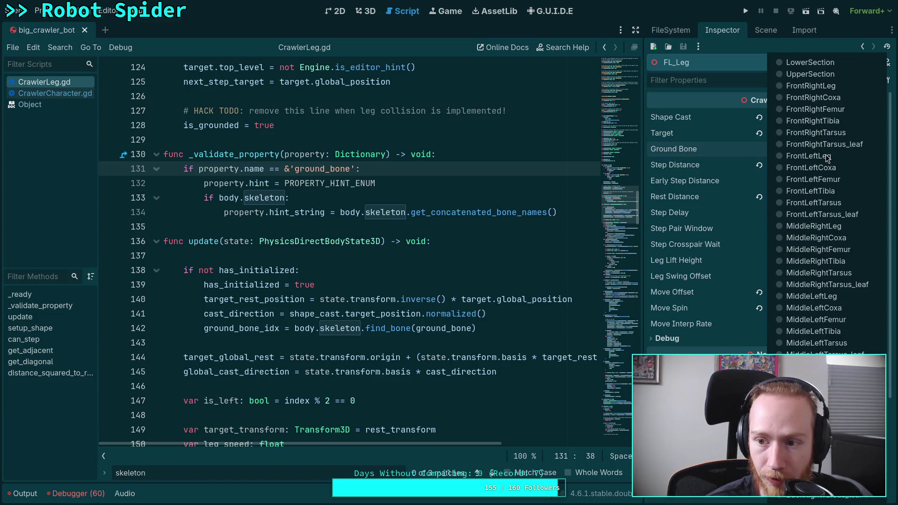
{"action": "left_click", "coordinate": [833, 215]}
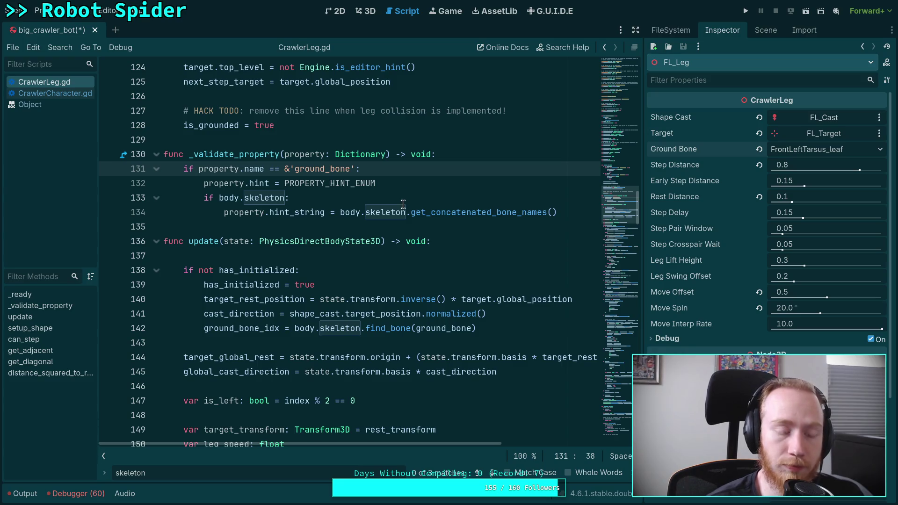
{"action": "key", "text": "ctrl+s"}
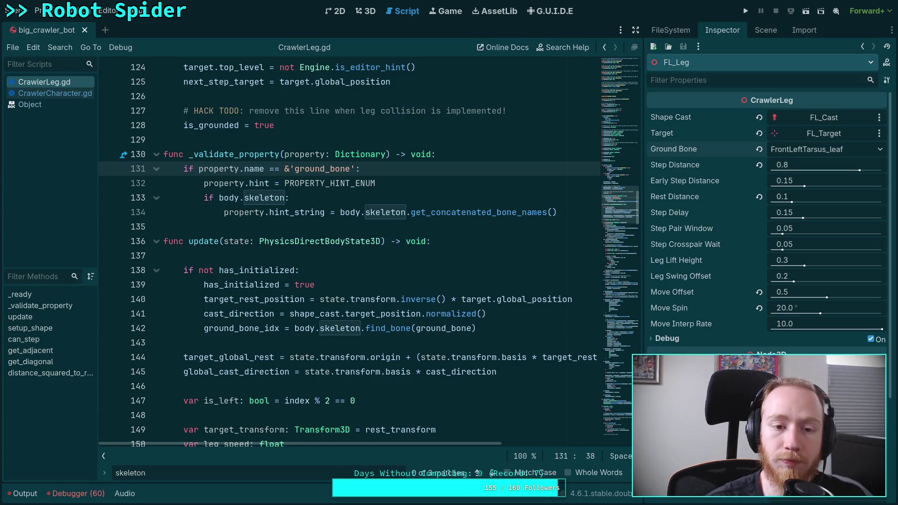
Set FR_Leg's Ground Bone to FrontRightTarsus_leaf and ML_Leg's to MiddleLeftTarsus_leaf.
{"action": "scroll", "coordinate": [351, 252], "scroll_direction": "down", "scroll_amount": 4}
{"action": "left_click", "coordinate": [764, 29]}
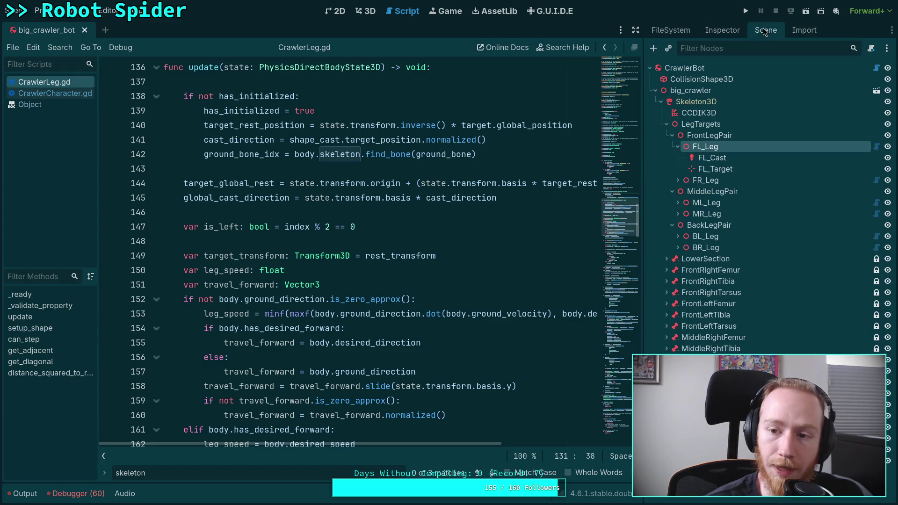
{"action": "left_click", "coordinate": [706, 181]}
{"action": "left_click", "coordinate": [728, 31]}
{"action": "left_click", "coordinate": [804, 150]}
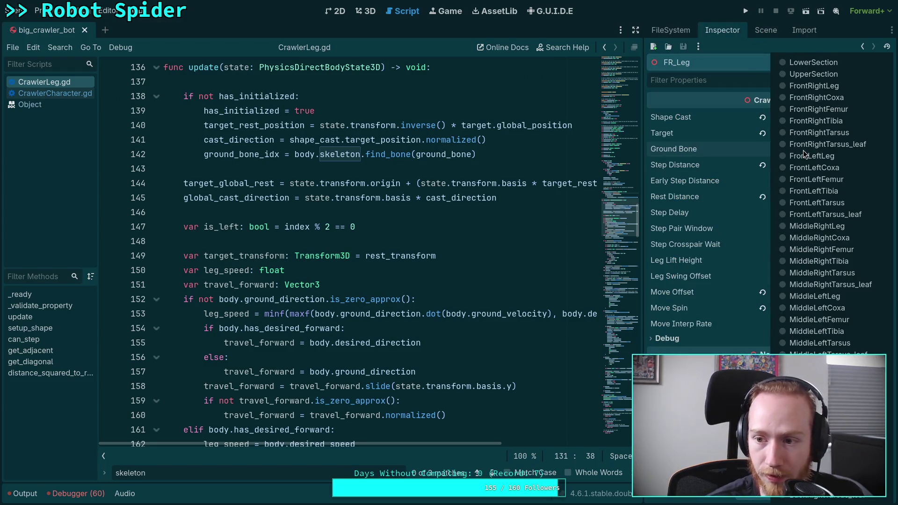
{"action": "left_click", "coordinate": [807, 144]}
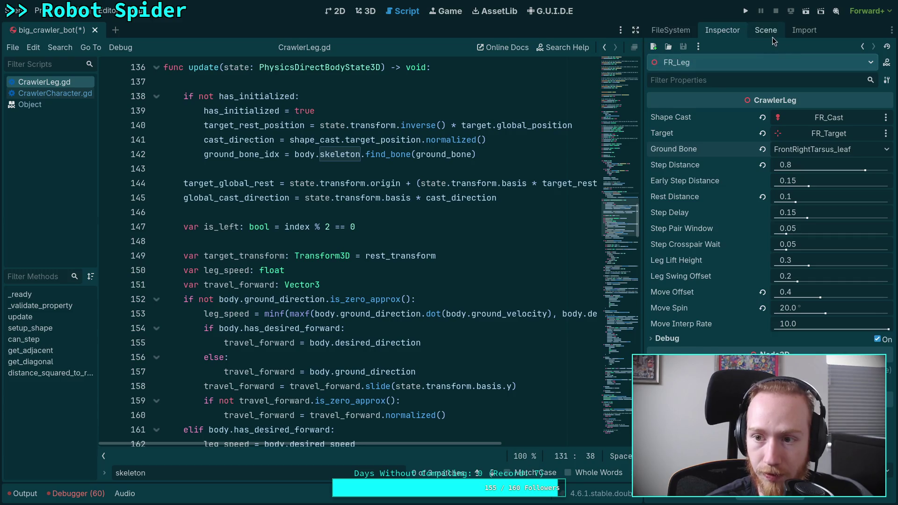
{"action": "left_click", "coordinate": [766, 30]}
{"action": "left_click", "coordinate": [721, 195]}
{"action": "left_click", "coordinate": [723, 30]}
{"action": "left_click", "coordinate": [804, 150]}
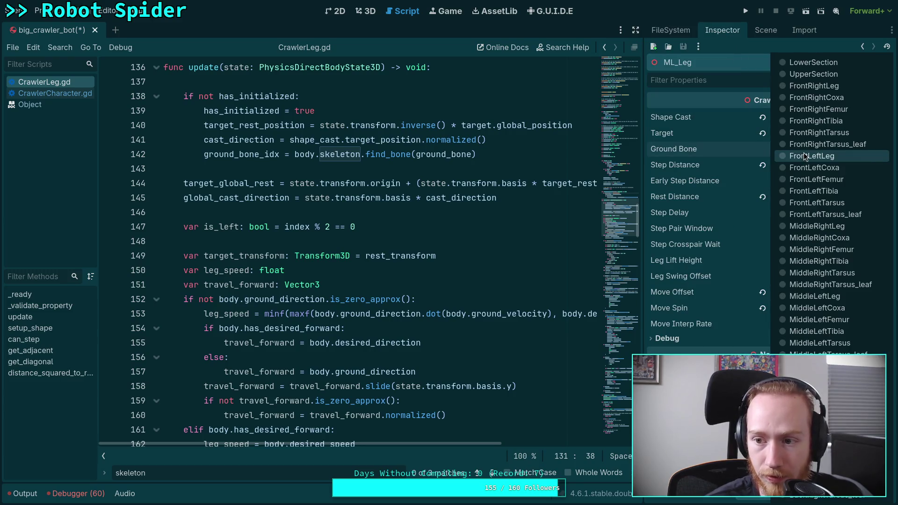
{"action": "left_click", "coordinate": [809, 354]}
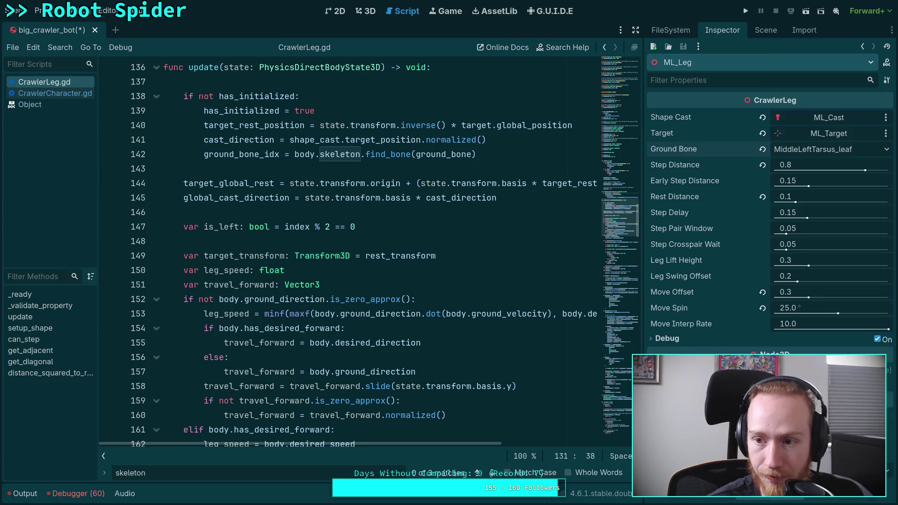
Set MR_Leg's Ground Bone to MiddleRightTarsus_leaf and give BL_Leg its tarsus leaf bone.
{"action": "left_click", "coordinate": [765, 30]}
{"action": "left_click", "coordinate": [707, 214]}
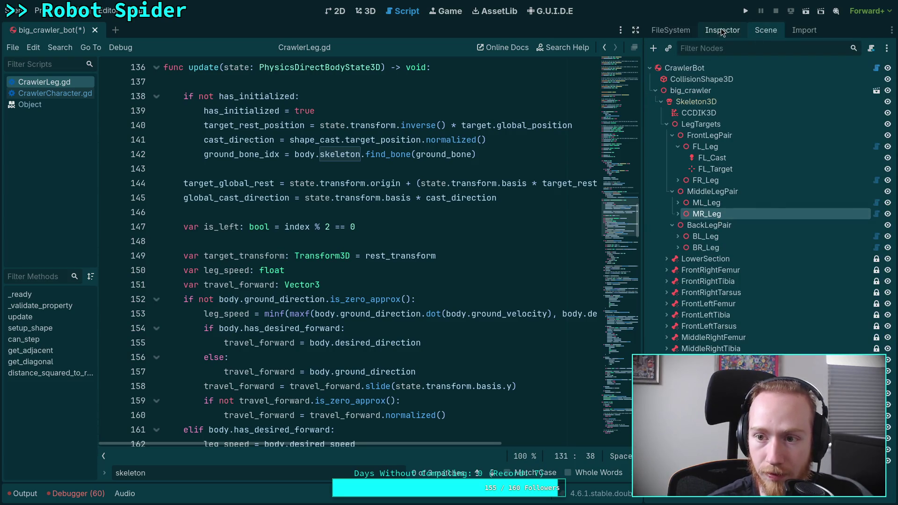
{"action": "left_click", "coordinate": [721, 30]}
{"action": "left_click", "coordinate": [818, 151]}
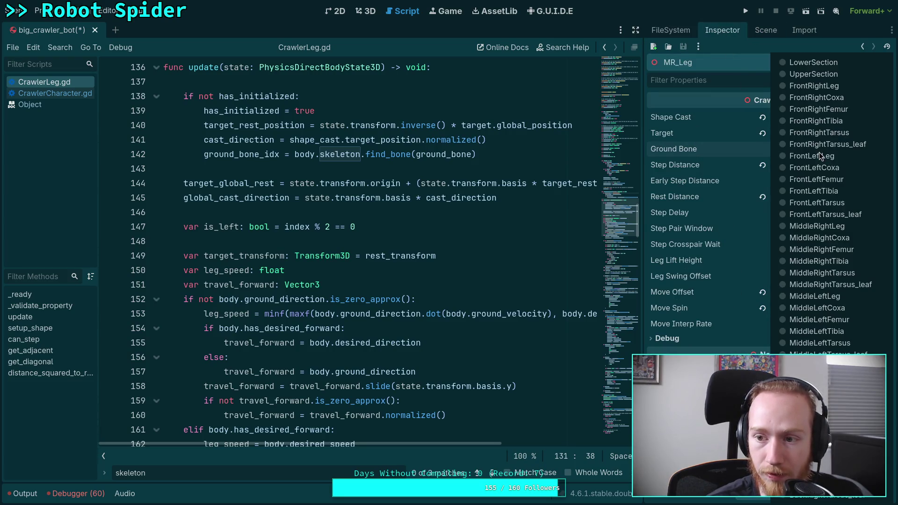
{"action": "left_click", "coordinate": [842, 285]}
{"action": "left_click", "coordinate": [766, 31]}
{"action": "left_click", "coordinate": [707, 236]}
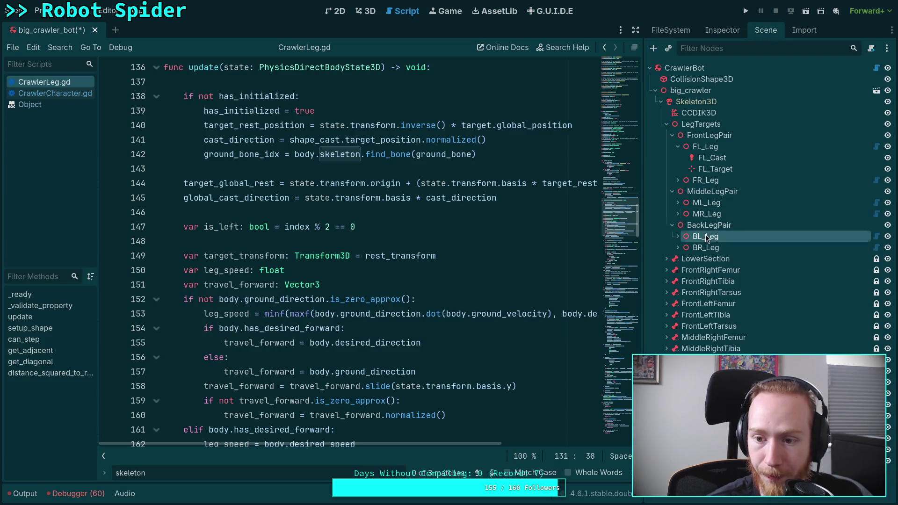
{"action": "left_click", "coordinate": [721, 30]}
{"action": "left_click", "coordinate": [802, 150]}
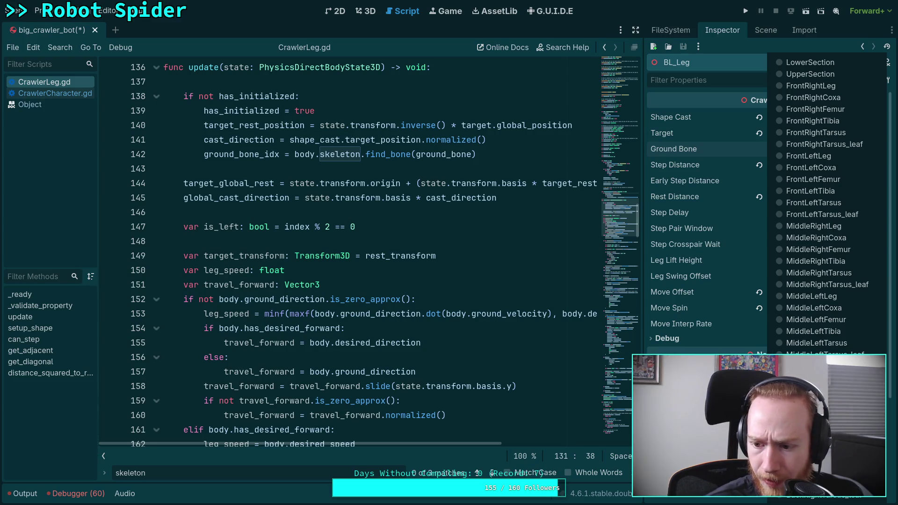
{"action": "left_click", "coordinate": [823, 425]}
Set BR_Leg's Ground Bone to BackRightTarsus_leaf and save the scene.
{"action": "left_click", "coordinate": [758, 31]}
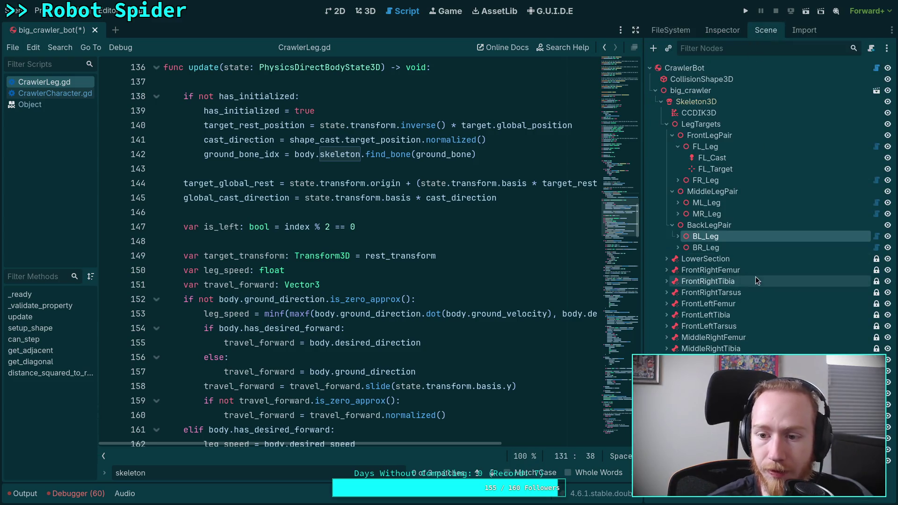
{"action": "left_click", "coordinate": [698, 247]}
{"action": "left_click", "coordinate": [722, 30]}
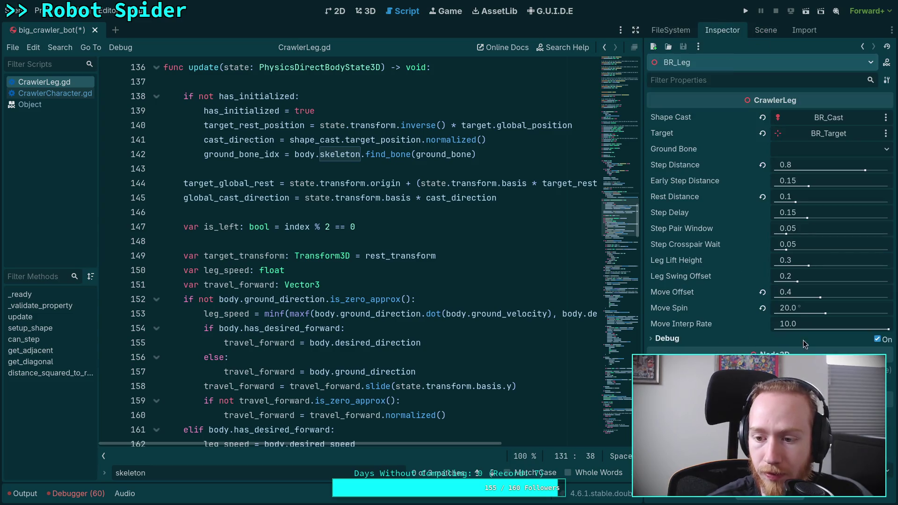
{"action": "left_click", "coordinate": [818, 150]}
{"action": "left_click", "coordinate": [823, 424]}
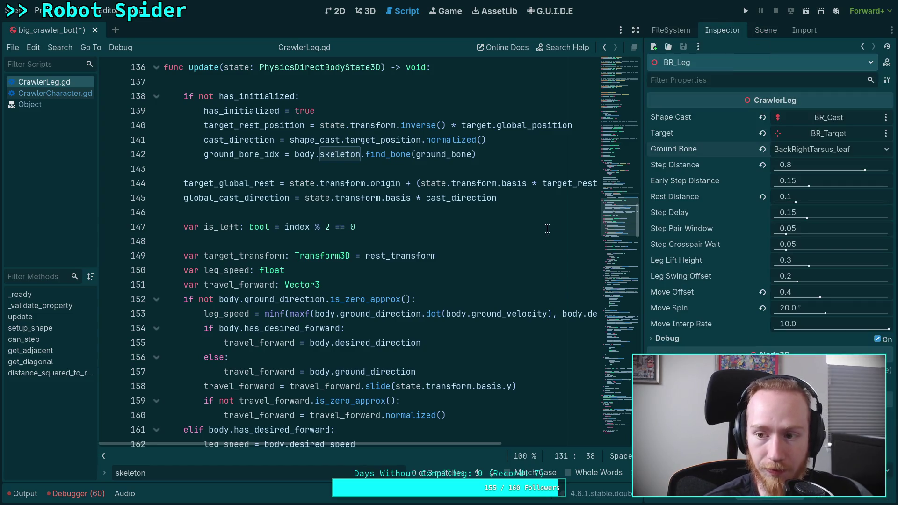
{"action": "key", "text": "ctrl+s"}
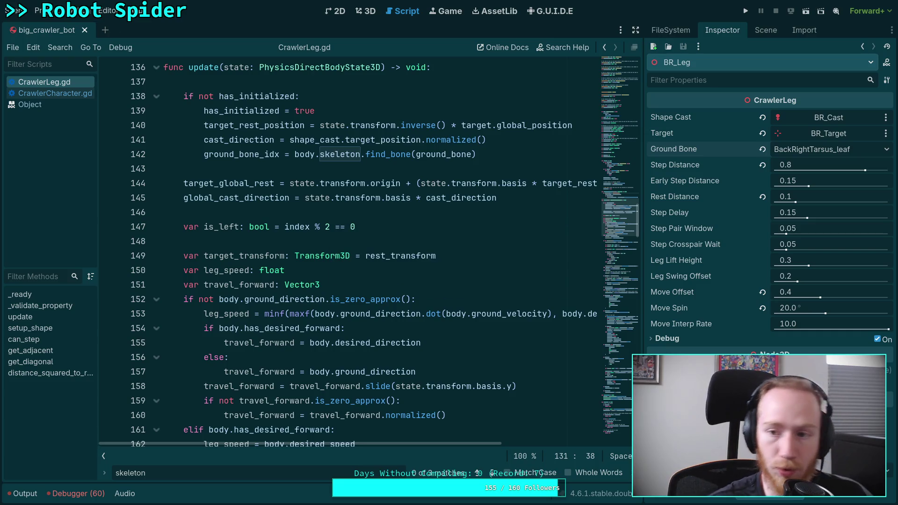
Recheck that BR_Leg's Ground Bone stays BackRightTarsus_leaf and save again.
{"action": "left_click", "coordinate": [406, 126]}
{"action": "left_click", "coordinate": [803, 148]}
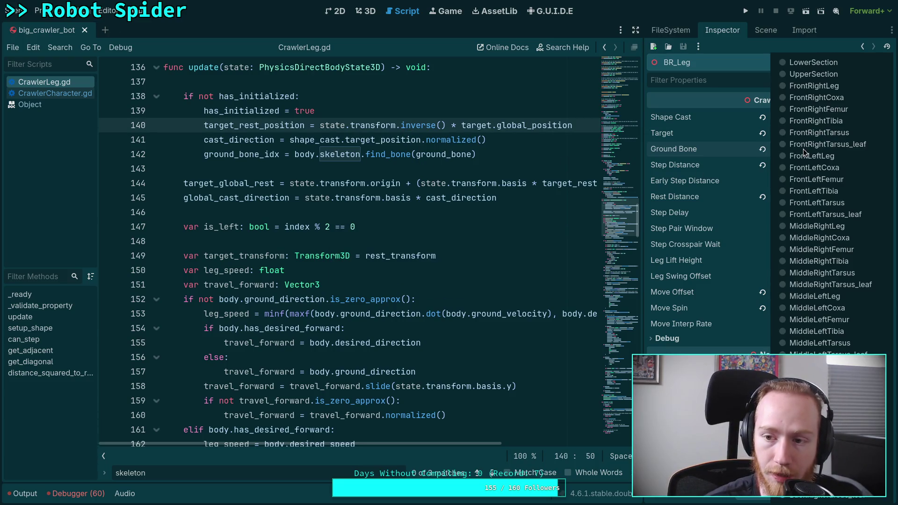
{"action": "left_click", "coordinate": [423, 170]}
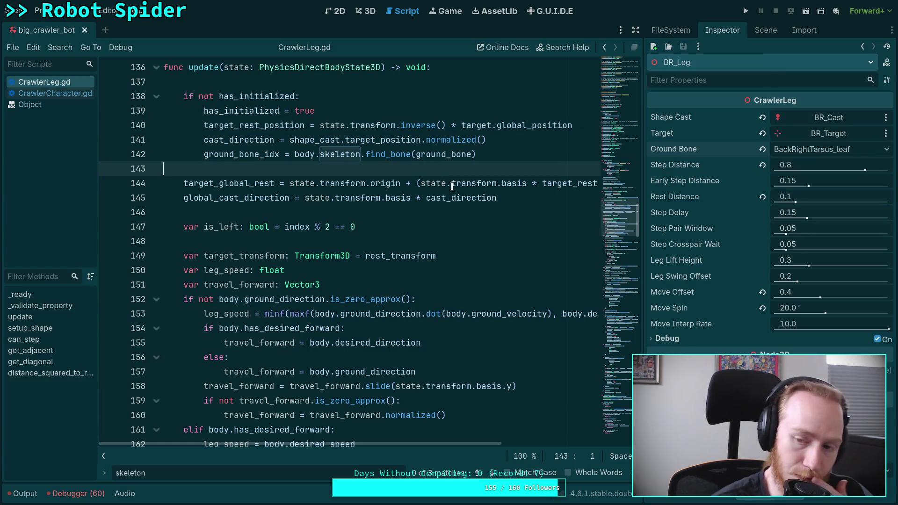
{"action": "left_click", "coordinate": [805, 149]}
{"action": "left_click", "coordinate": [608, 351]}
{"action": "key", "text": "ctrl+s"}
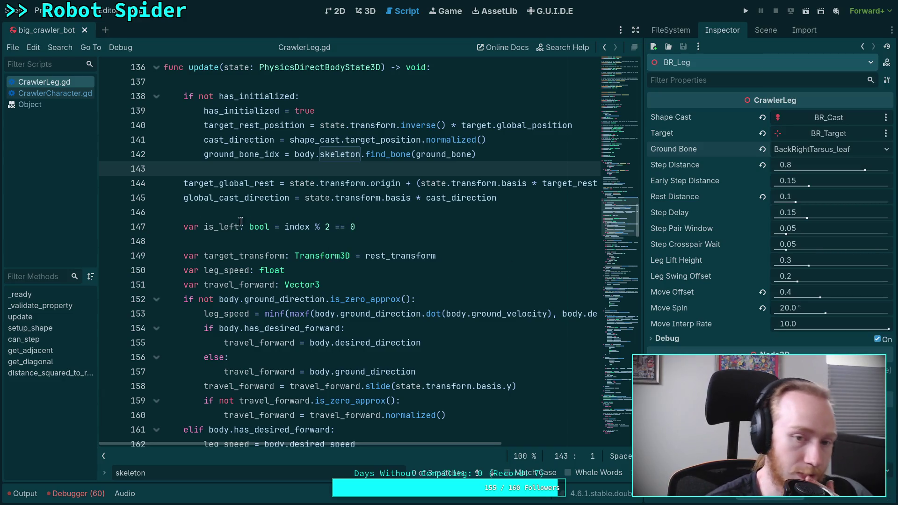
Review the ground_bone_idx lookup in update, then switch to the browser's GitHub blame page.
{"action": "left_click", "coordinate": [261, 216]}
{"action": "double_click", "coordinate": [248, 154]}
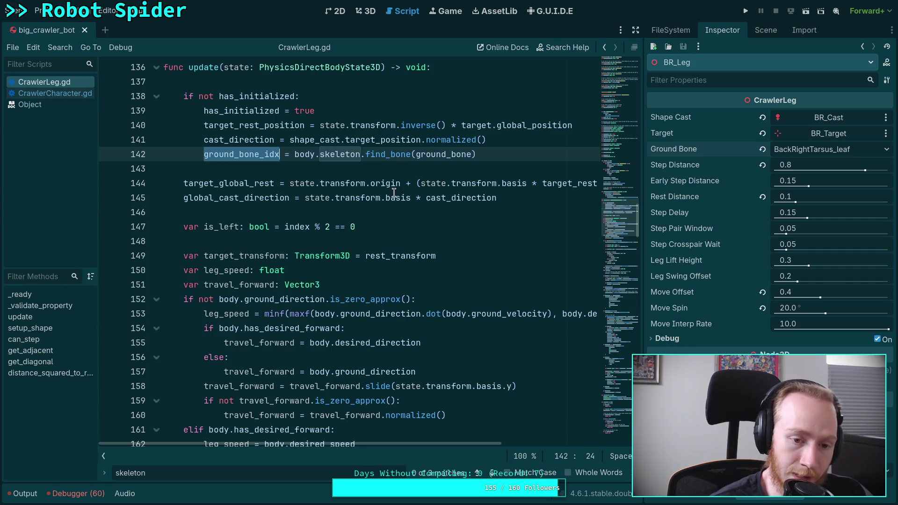
{"action": "mouse_move", "coordinate": [396, 183]}
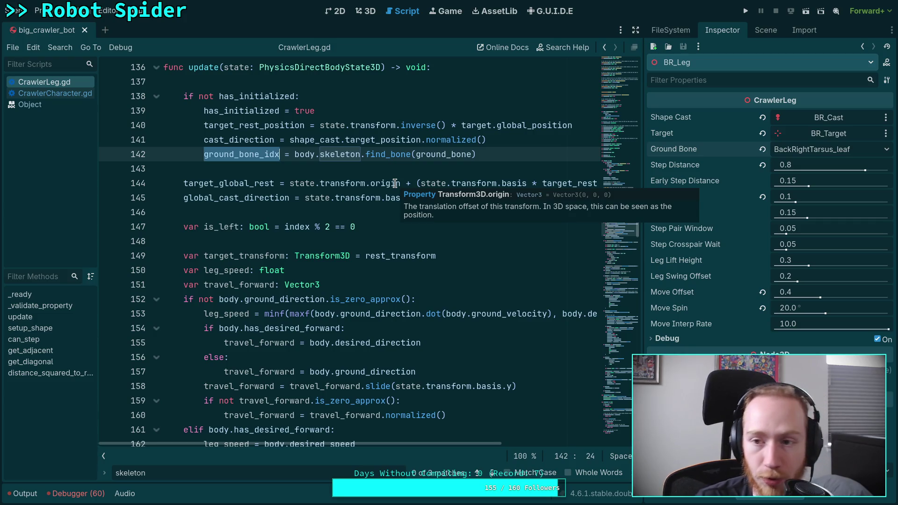
{"action": "left_click", "coordinate": [752, 31]}
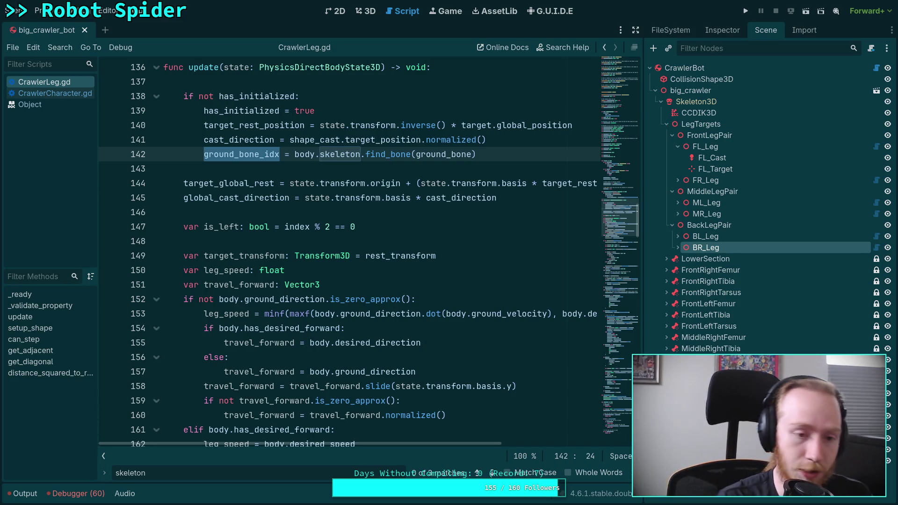
{"action": "key", "text": "alt+Tab"}
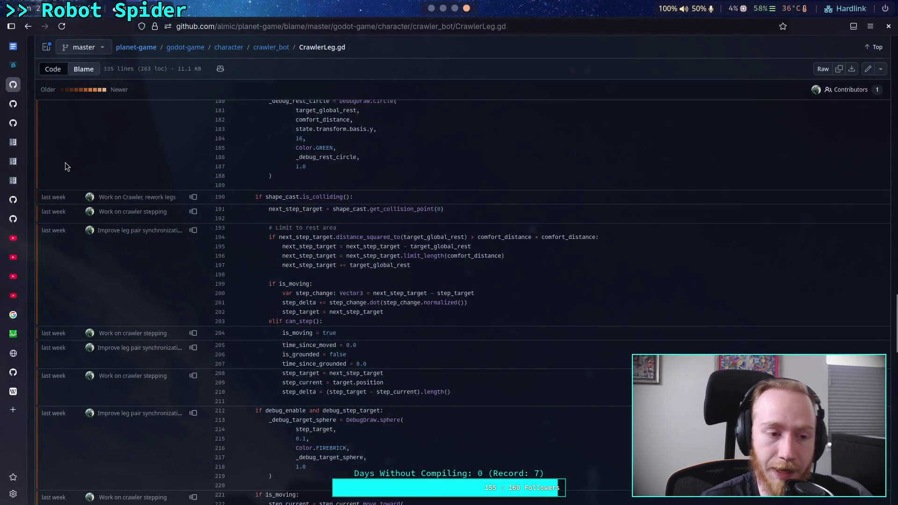
Open the ChainIK3D documentation page and skim through it.
{"action": "left_click", "coordinate": [19, 148]}
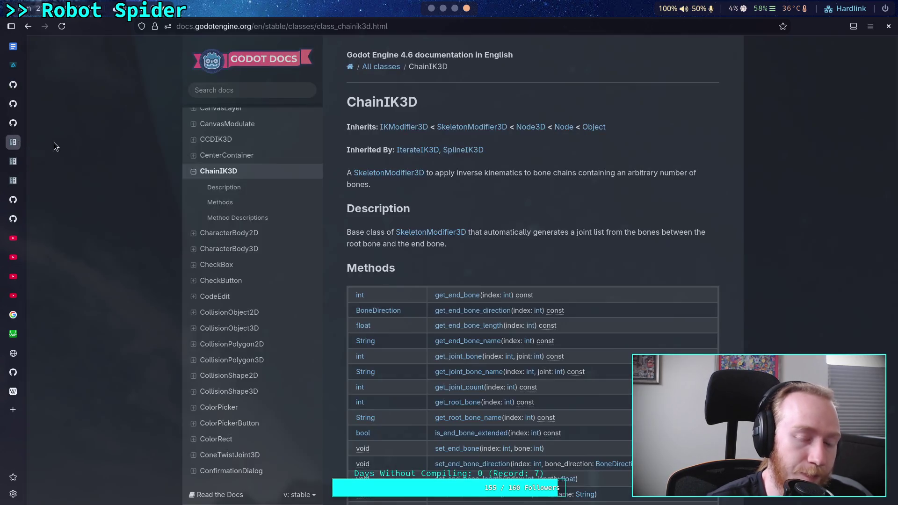
{"action": "scroll", "coordinate": [294, 286], "scroll_direction": "down", "scroll_amount": 10}
{"action": "scroll", "coordinate": [295, 286], "scroll_direction": "down", "scroll_amount": 20}
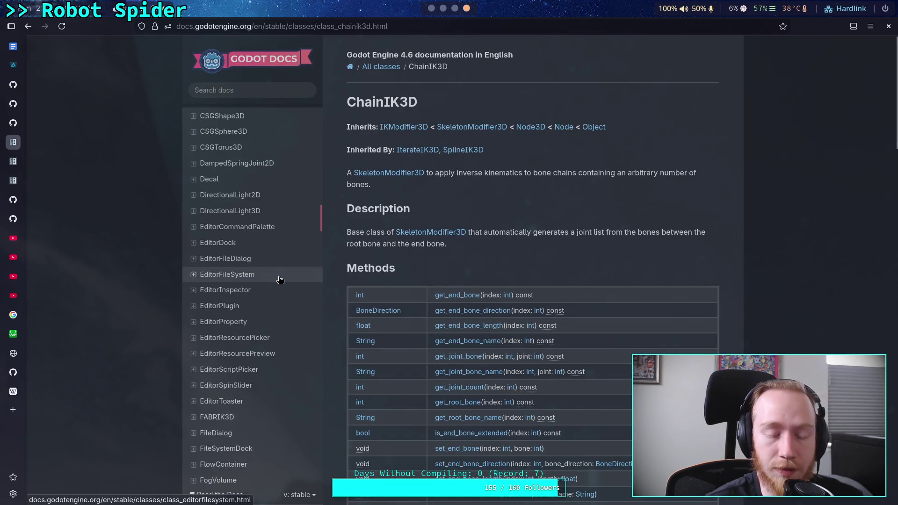
{"action": "scroll", "coordinate": [267, 257], "scroll_direction": "down", "scroll_amount": 15}
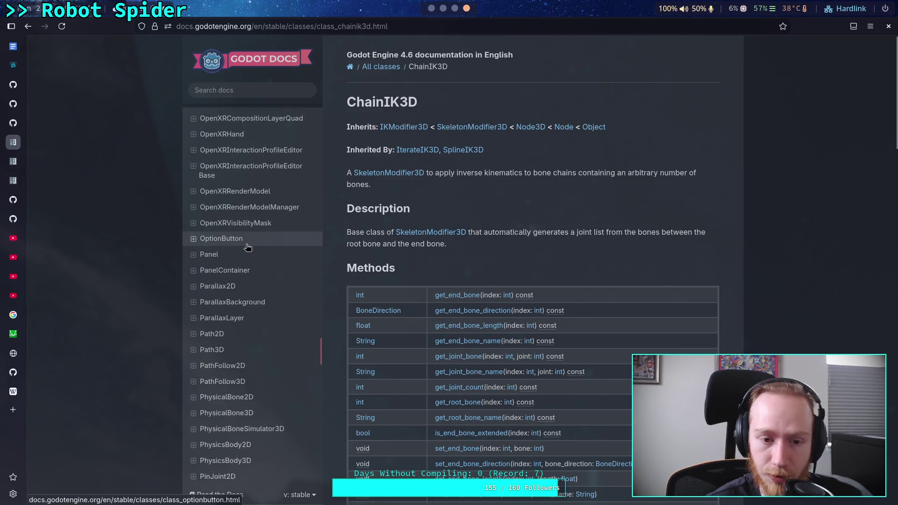
{"action": "scroll", "coordinate": [274, 307], "scroll_direction": "down", "scroll_amount": 10}
{"action": "scroll", "coordinate": [274, 307], "scroll_direction": "up", "scroll_amount": 15}
Search the docs for PhysicsServer3D and open its class reference page.
{"action": "left_click", "coordinate": [255, 84]}
{"action": "type", "text": "ChainIK3D"}
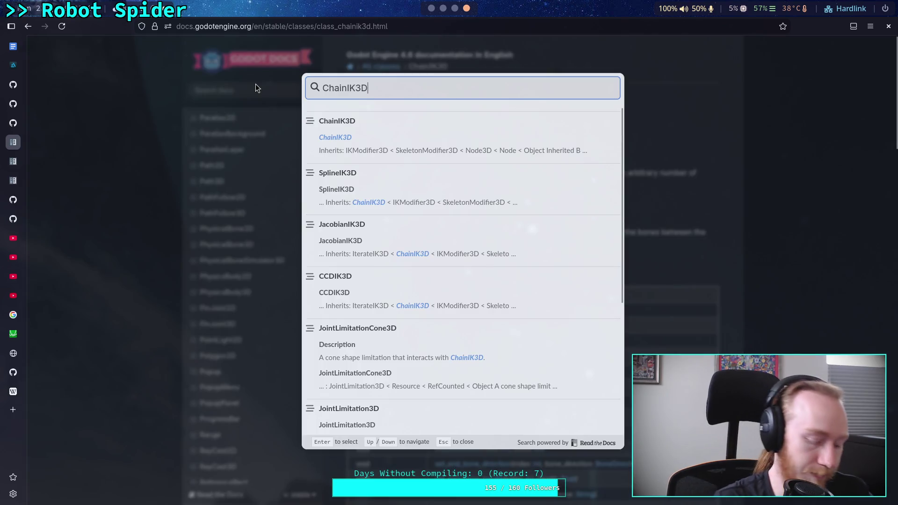
{"action": "type", "text": "P"}
{"action": "key", "text": "ctrl+BackSpace"}
{"action": "type", "text": "PhysicsServer"}
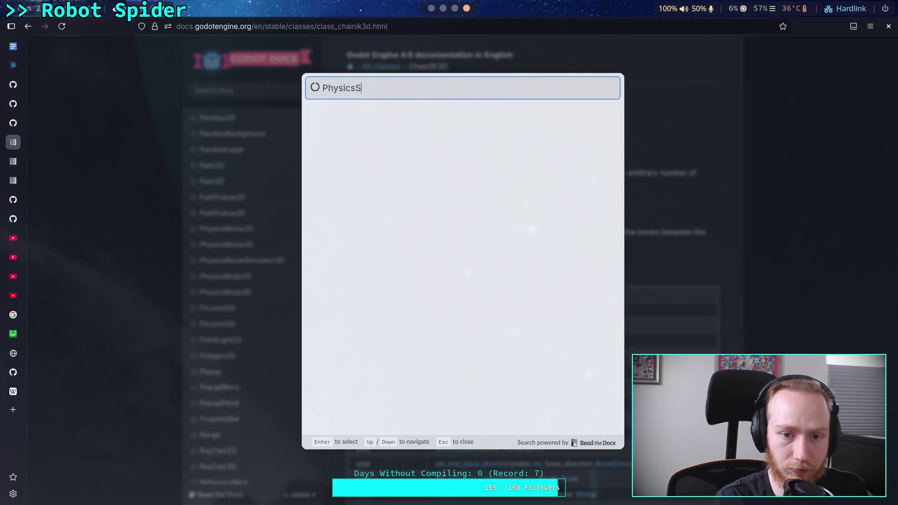
{"action": "type", "text": "3D"}
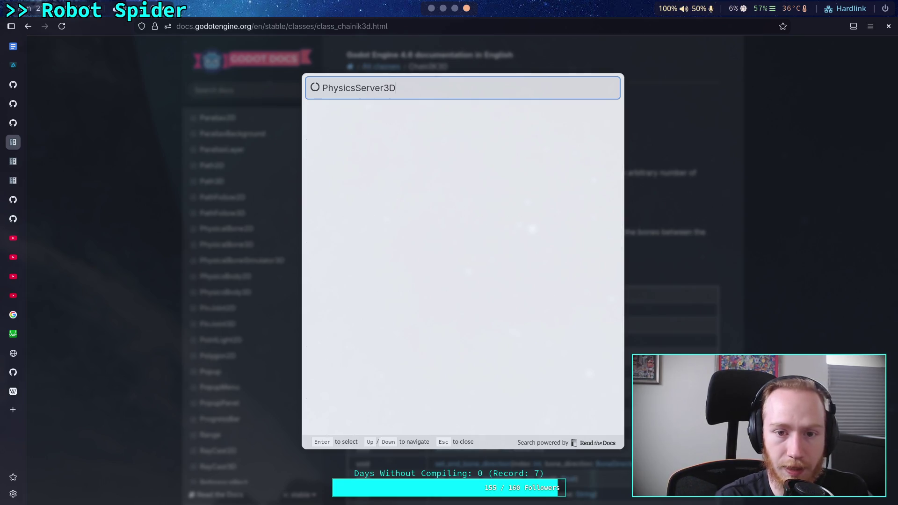
{"action": "left_click", "coordinate": [374, 126]}
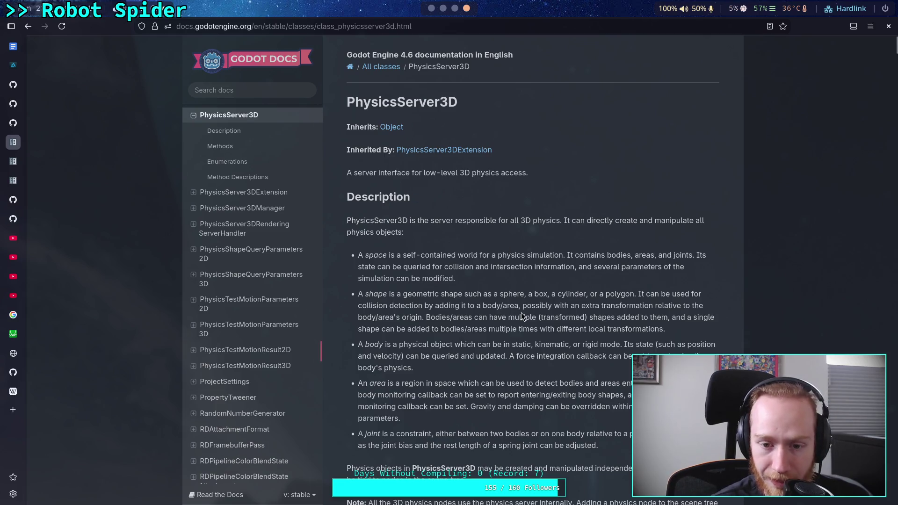
{"action": "double_click", "coordinate": [349, 101]}
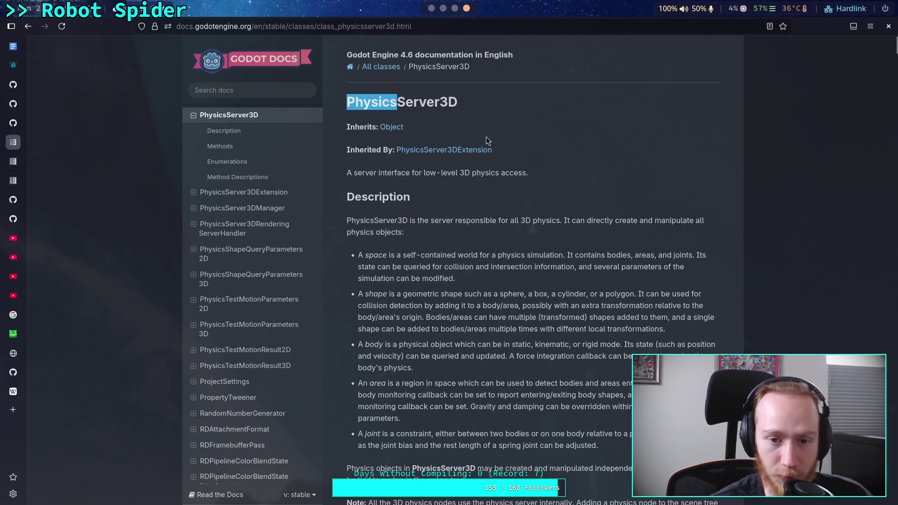
{"action": "left_click", "coordinate": [364, 102]}
{"action": "left_click_drag", "start_coordinate": [347, 102], "coordinate": [405, 103]}
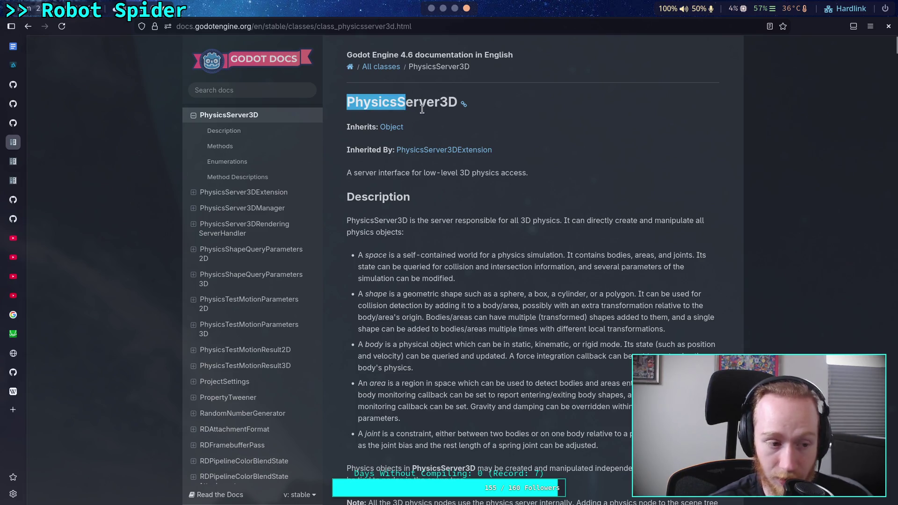
{"action": "left_click", "coordinate": [472, 262]}
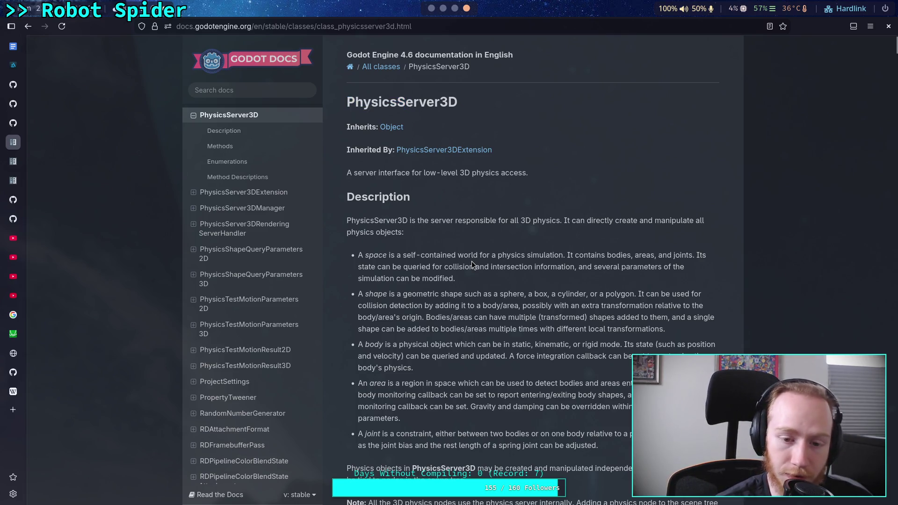
Scroll the PhysicsServer3D page down to its table of area, body, shape and joint methods.
{"action": "scroll", "coordinate": [471, 262], "scroll_direction": "down", "scroll_amount": 5}
{"action": "scroll", "coordinate": [468, 262], "scroll_direction": "down", "scroll_amount": 3}
{"action": "scroll", "coordinate": [435, 234], "scroll_direction": "up", "scroll_amount": 1}
{"action": "scroll", "coordinate": [435, 233], "scroll_direction": "down", "scroll_amount": 3}
{"action": "scroll", "coordinate": [436, 233], "scroll_direction": "down", "scroll_amount": 3}
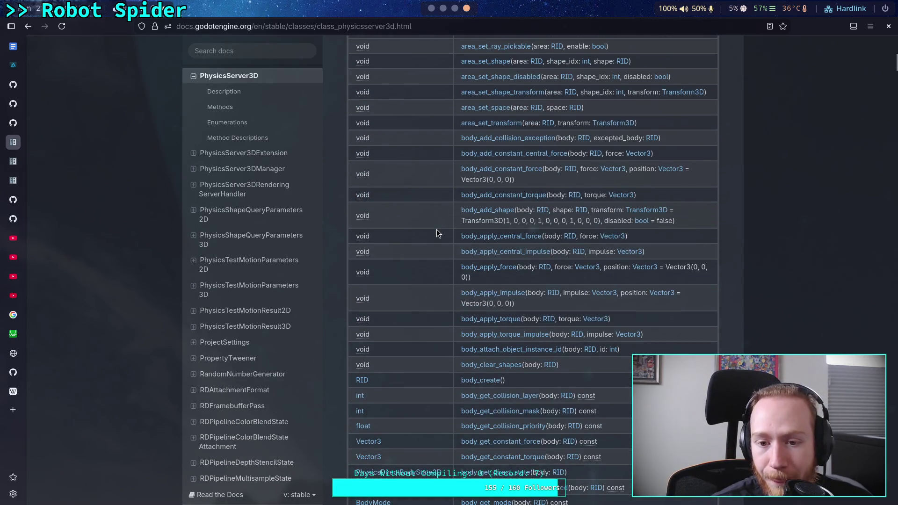
{"action": "scroll", "coordinate": [437, 233], "scroll_direction": "down", "scroll_amount": 3}
{"action": "scroll", "coordinate": [437, 233], "scroll_direction": "down", "scroll_amount": 5}
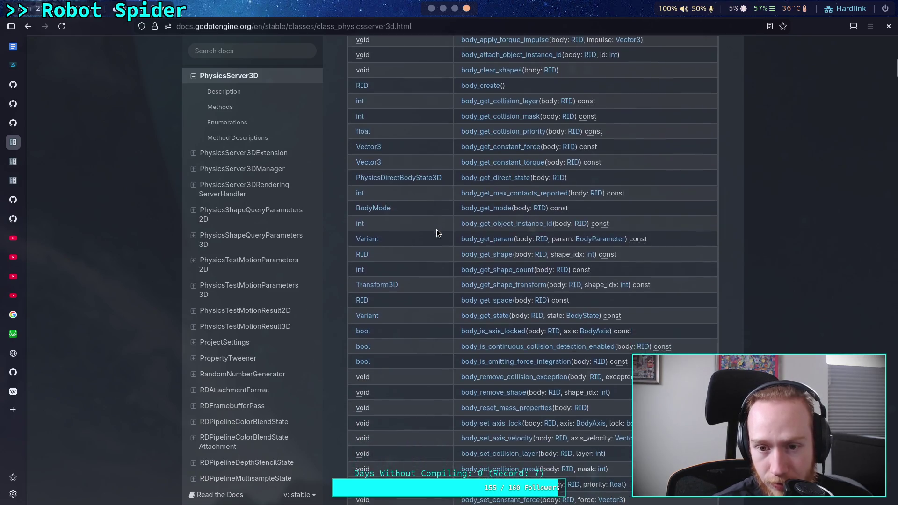
{"action": "scroll", "coordinate": [438, 233], "scroll_direction": "down", "scroll_amount": 4}
{"action": "scroll", "coordinate": [439, 233], "scroll_direction": "down", "scroll_amount": 4}
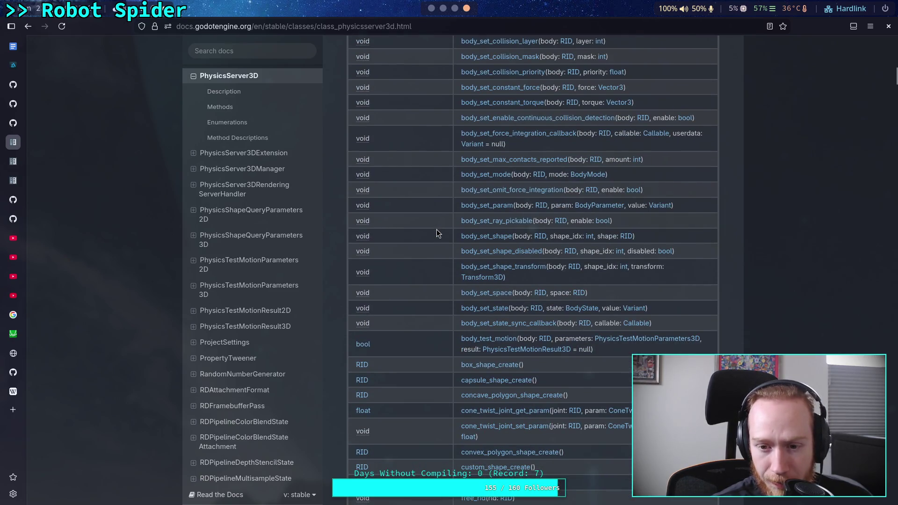
{"action": "scroll", "coordinate": [438, 232], "scroll_direction": "down", "scroll_amount": 4}
{"action": "scroll", "coordinate": [437, 233], "scroll_direction": "down", "scroll_amount": 4}
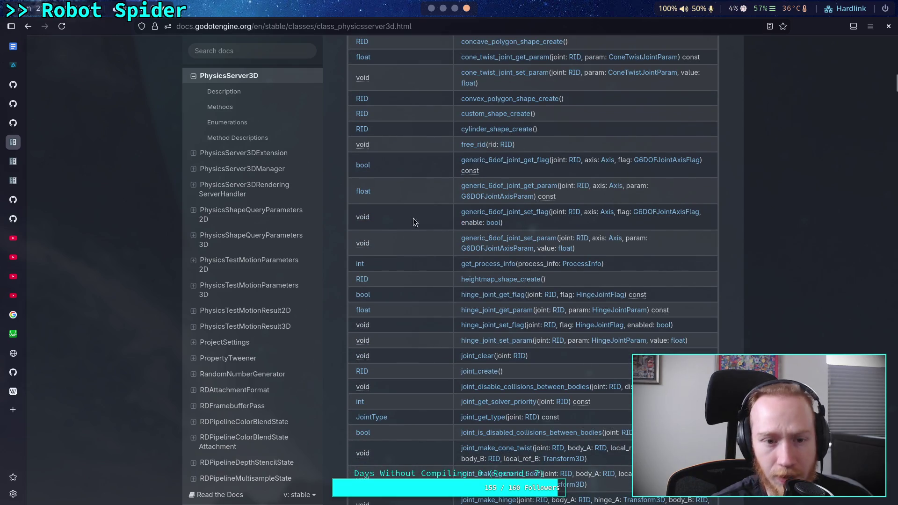
{"action": "scroll", "coordinate": [262, 234], "scroll_direction": "up", "scroll_amount": 3}
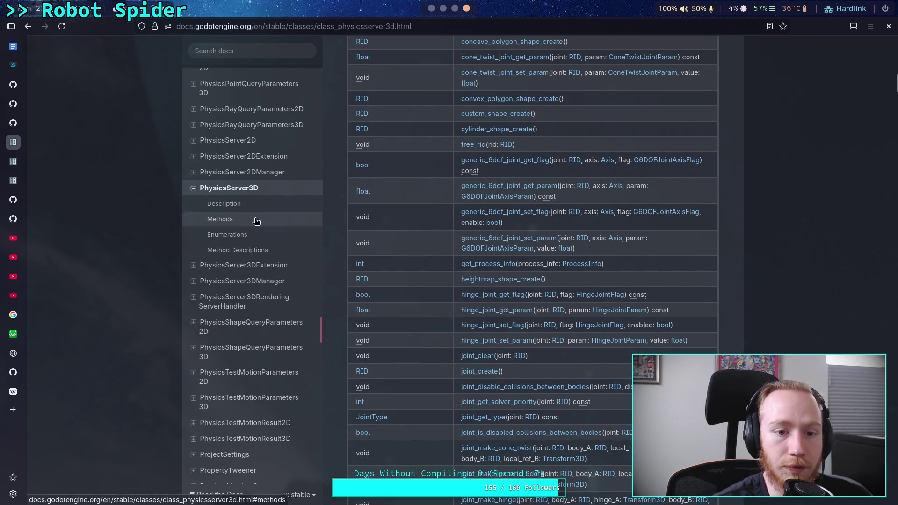
{"action": "scroll", "coordinate": [269, 134], "scroll_direction": "up", "scroll_amount": 5}
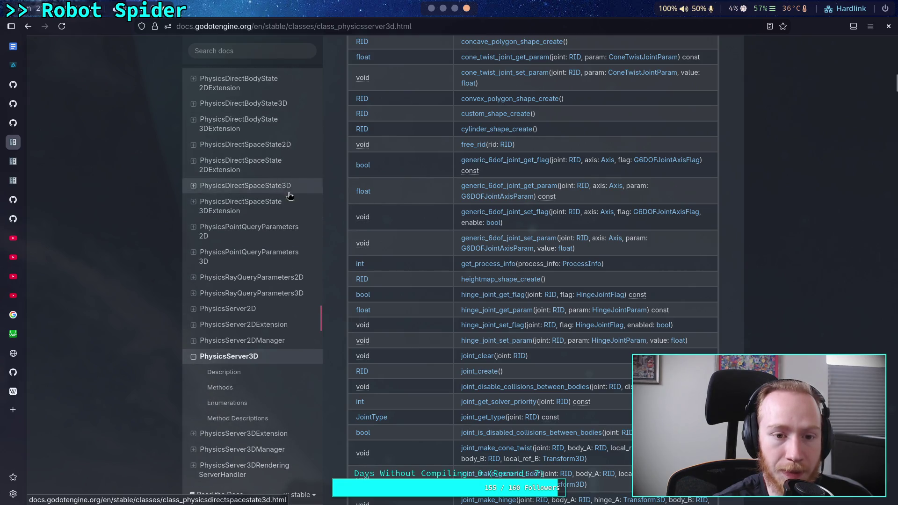
Open PhysicsDirectSpaceState3D and read the collide_shape, get_rest_info, intersect_point and intersect_ray descriptions.
{"action": "left_click", "coordinate": [290, 185]}
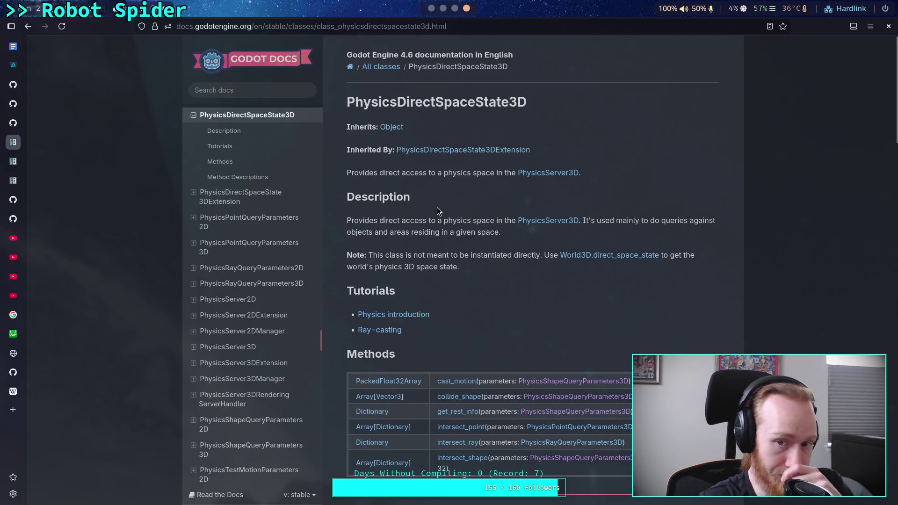
{"action": "scroll", "coordinate": [510, 276], "scroll_direction": "down", "scroll_amount": 1}
{"action": "scroll", "coordinate": [511, 276], "scroll_direction": "down", "scroll_amount": 3}
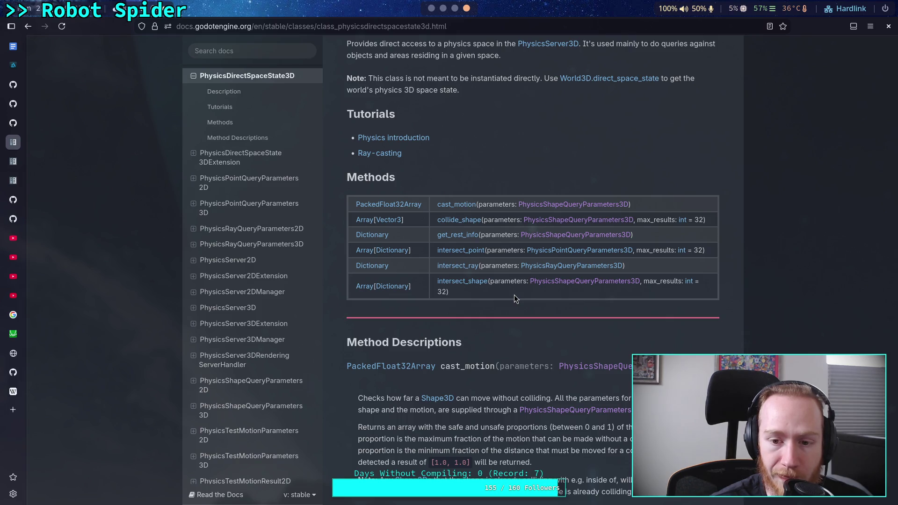
{"action": "scroll", "coordinate": [515, 297], "scroll_direction": "down", "scroll_amount": 1}
{"action": "scroll", "coordinate": [514, 294], "scroll_direction": "down", "scroll_amount": 1}
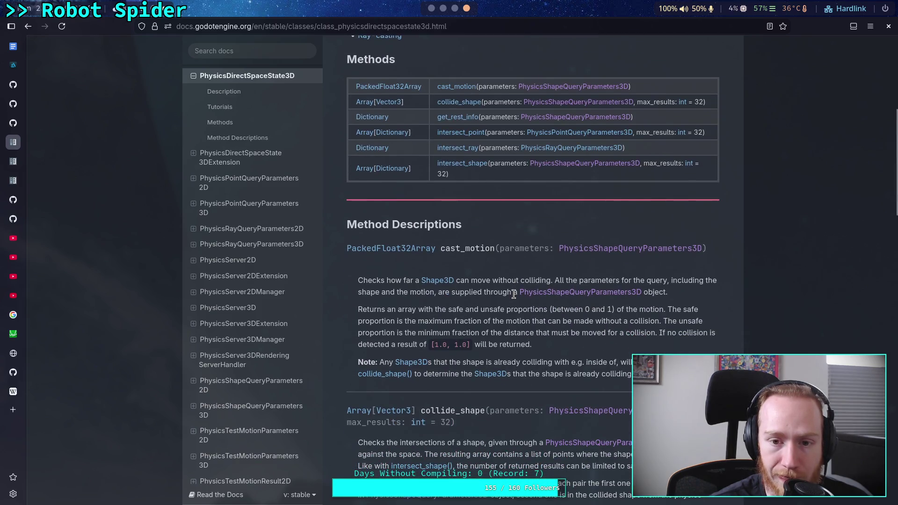
{"action": "scroll", "coordinate": [514, 295], "scroll_direction": "down", "scroll_amount": 8}
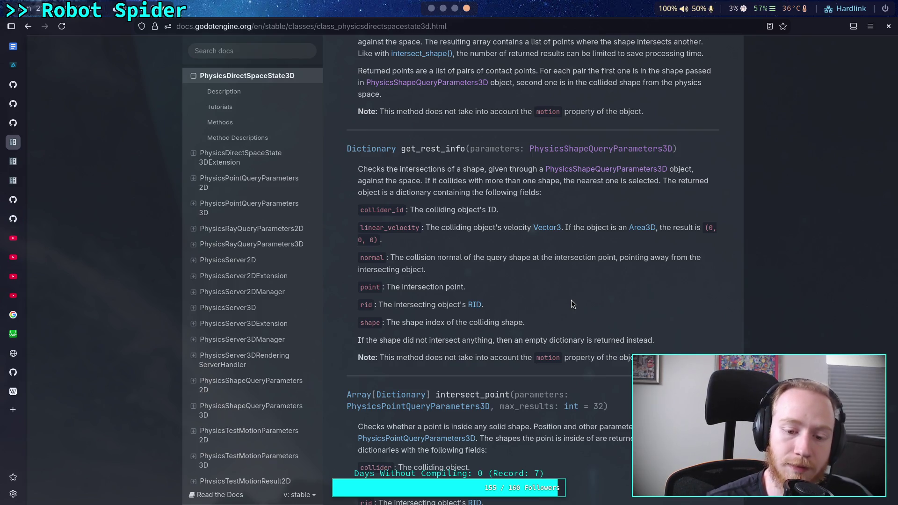
{"action": "scroll", "coordinate": [513, 261], "scroll_direction": "up", "scroll_amount": 5}
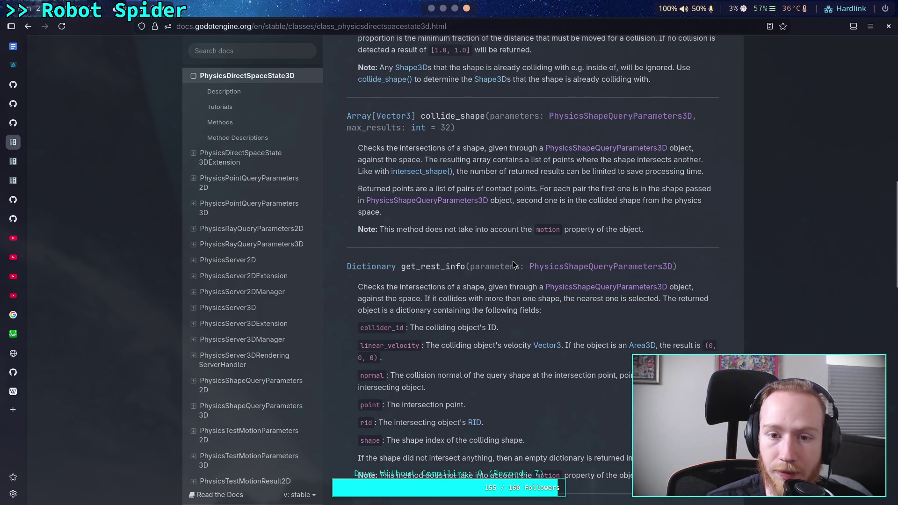
{"action": "scroll", "coordinate": [512, 262], "scroll_direction": "down", "scroll_amount": 5}
{"action": "scroll", "coordinate": [513, 263], "scroll_direction": "down", "scroll_amount": 1}
{"action": "scroll", "coordinate": [513, 263], "scroll_direction": "up", "scroll_amount": 6}
{"action": "scroll", "coordinate": [512, 261], "scroll_direction": "up", "scroll_amount": 4}
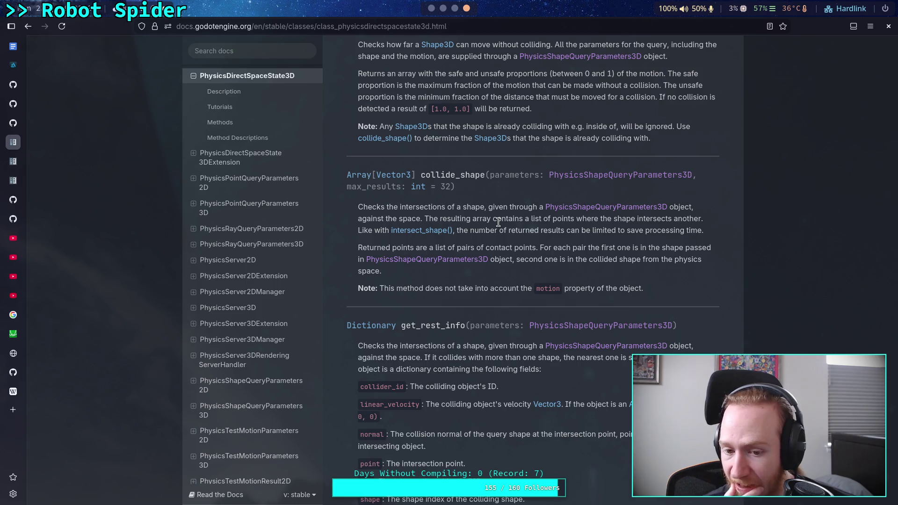
{"action": "scroll", "coordinate": [498, 222], "scroll_direction": "down", "scroll_amount": 8}
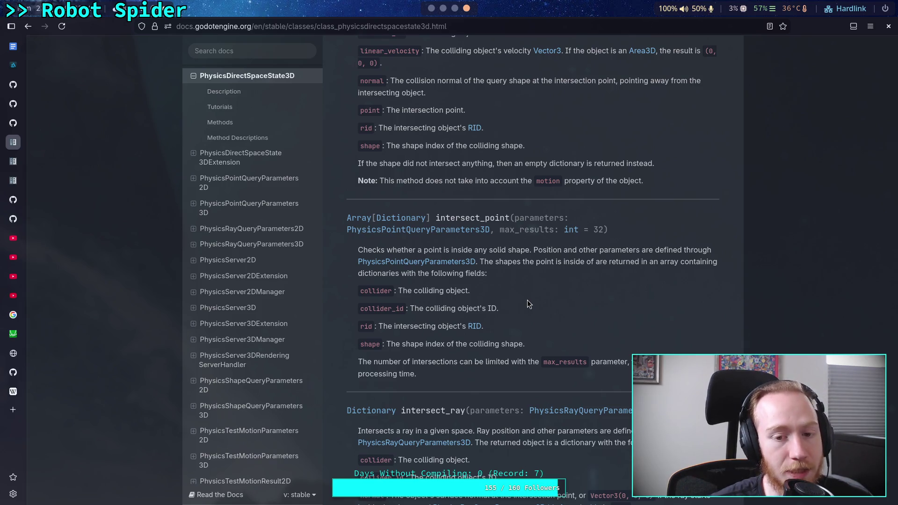
{"action": "left_click", "coordinate": [436, 230]}
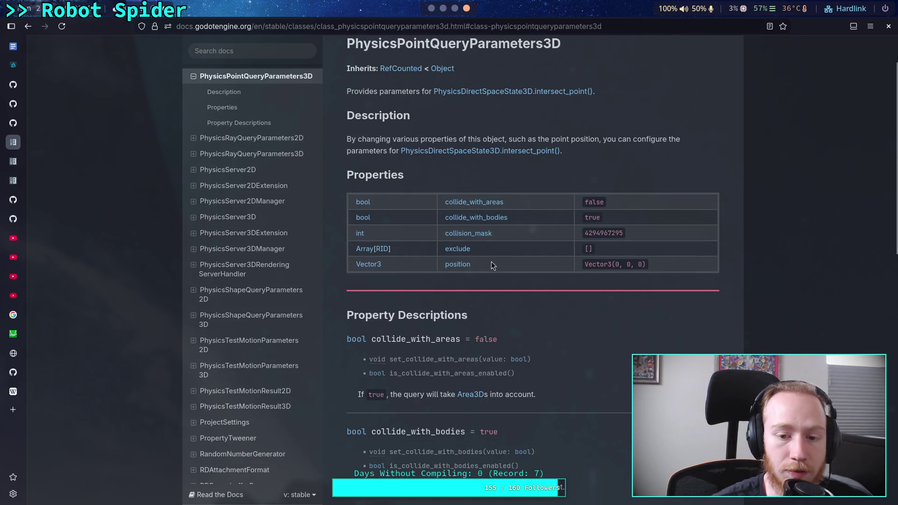
{"action": "key", "text": "alt+Left"}
{"action": "scroll", "coordinate": [481, 274], "scroll_direction": "up", "scroll_amount": 5}
{"action": "scroll", "coordinate": [480, 274], "scroll_direction": "up", "scroll_amount": 1}
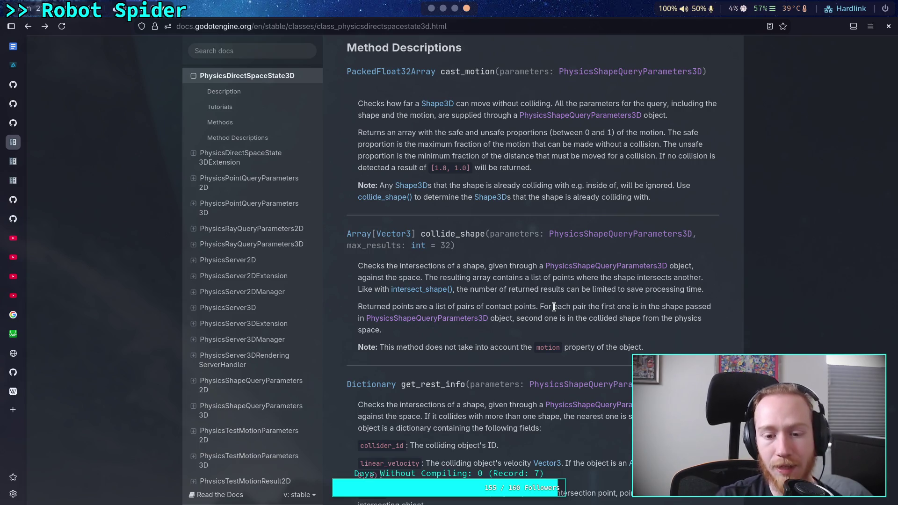
{"action": "scroll", "coordinate": [561, 384], "scroll_direction": "down", "scroll_amount": 5}
{"action": "scroll", "coordinate": [580, 405], "scroll_direction": "down", "scroll_amount": 2}
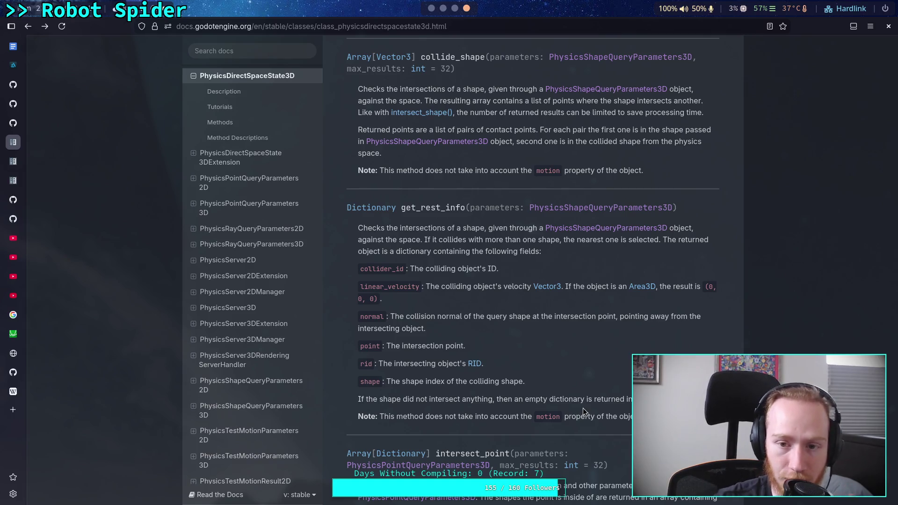
{"action": "scroll", "coordinate": [503, 309], "scroll_direction": "down", "scroll_amount": 3}
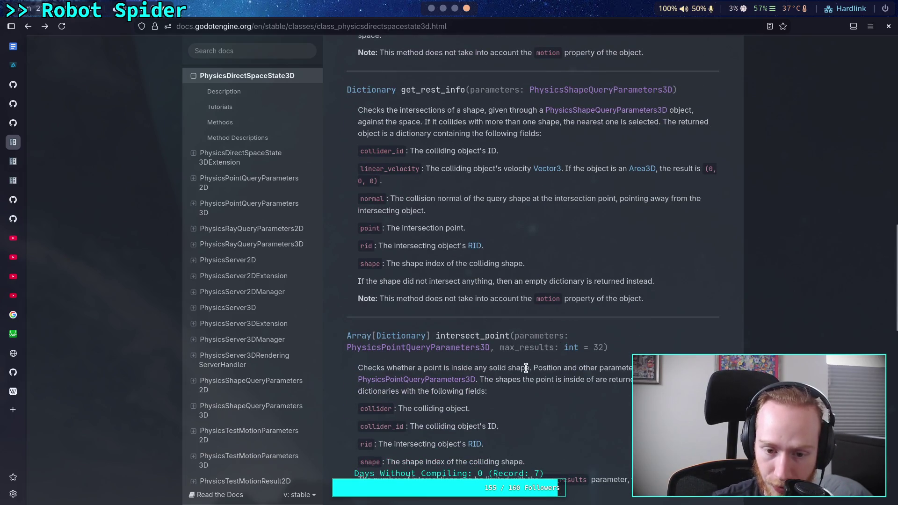
{"action": "scroll", "coordinate": [455, 380], "scroll_direction": "down", "scroll_amount": 2}
{"action": "mouse_move", "coordinate": [395, 354]}
{"action": "left_mouse_down"}
{"action": "mouse_move", "coordinate": [487, 369]}
{"action": "mouse_move", "coordinate": [364, 373]}
{"action": "mouse_move", "coordinate": [500, 387]}
{"action": "left_mouse_up"}
{"action": "left_click", "coordinate": [401, 375]}
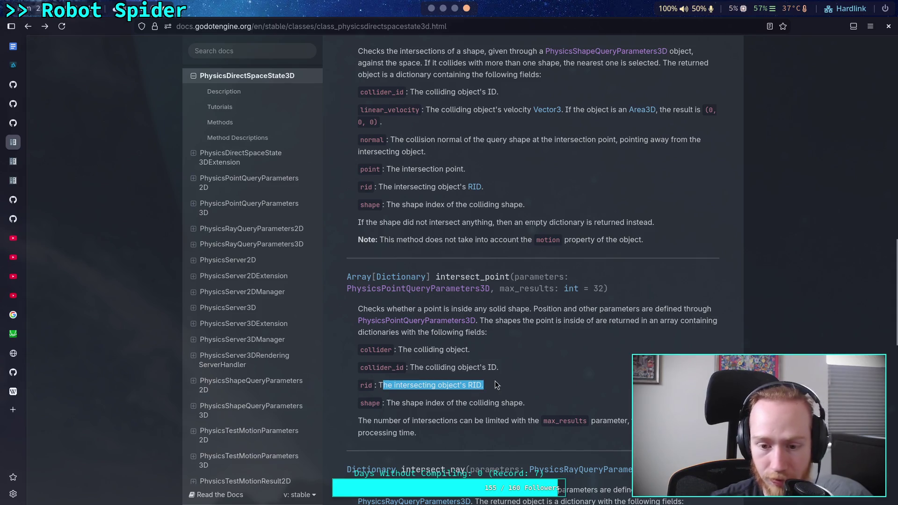
{"action": "left_click", "coordinate": [419, 379]}
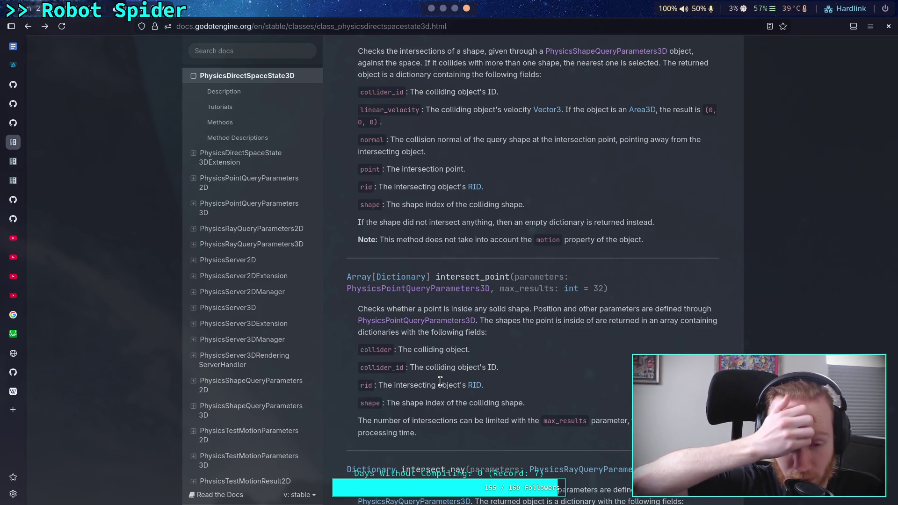
{"action": "left_click_drag", "start_coordinate": [469, 350], "coordinate": [398, 349]}
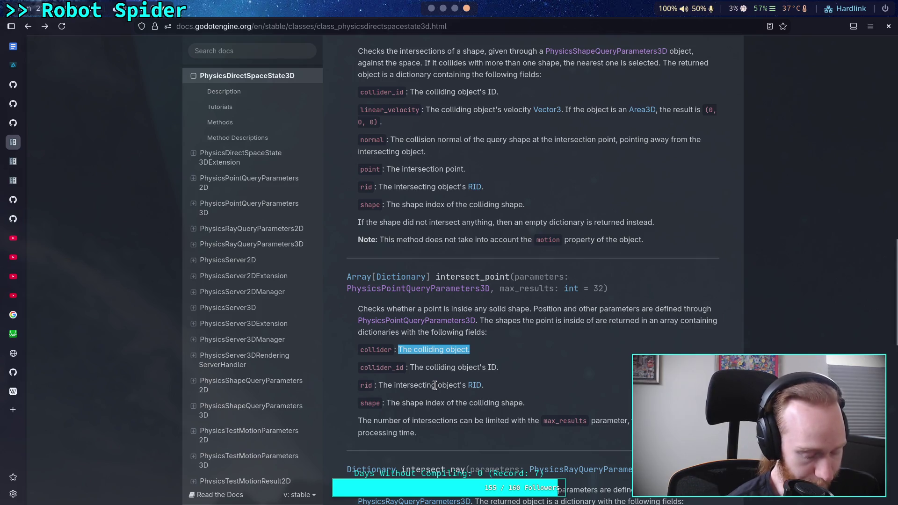
{"action": "left_click_drag", "start_coordinate": [382, 385], "coordinate": [452, 385]}
{"action": "scroll", "coordinate": [437, 377], "scroll_direction": "up", "scroll_amount": 2}
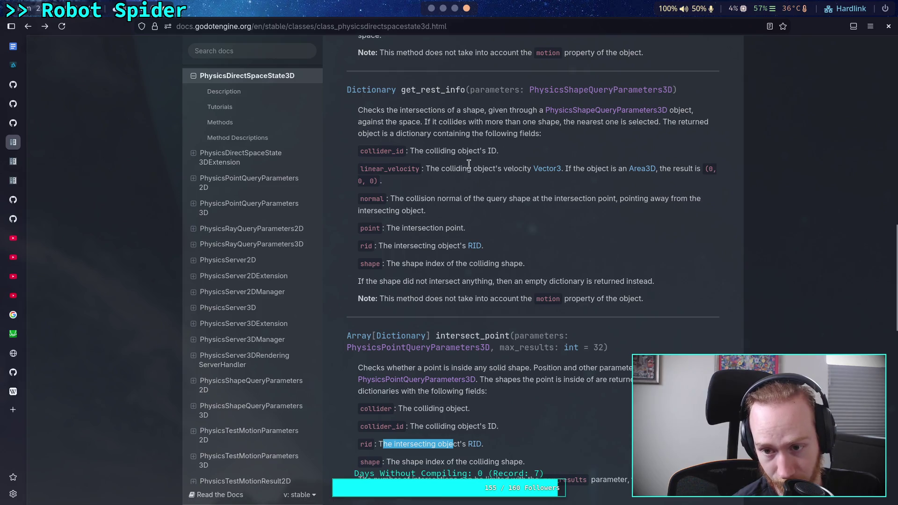
{"action": "left_click_drag", "start_coordinate": [430, 168], "coordinate": [516, 167]}
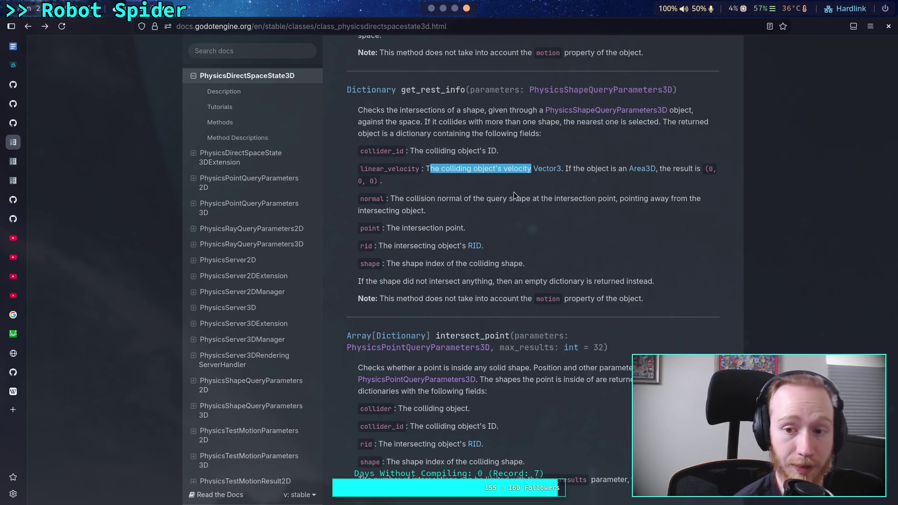
{"action": "left_click", "coordinate": [497, 196]}
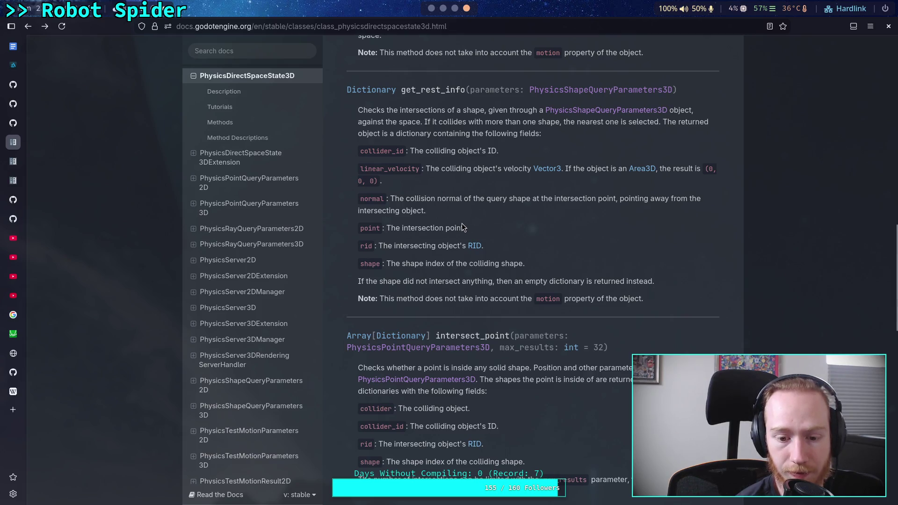
{"action": "left_click_drag", "start_coordinate": [440, 208], "coordinate": [392, 198]}
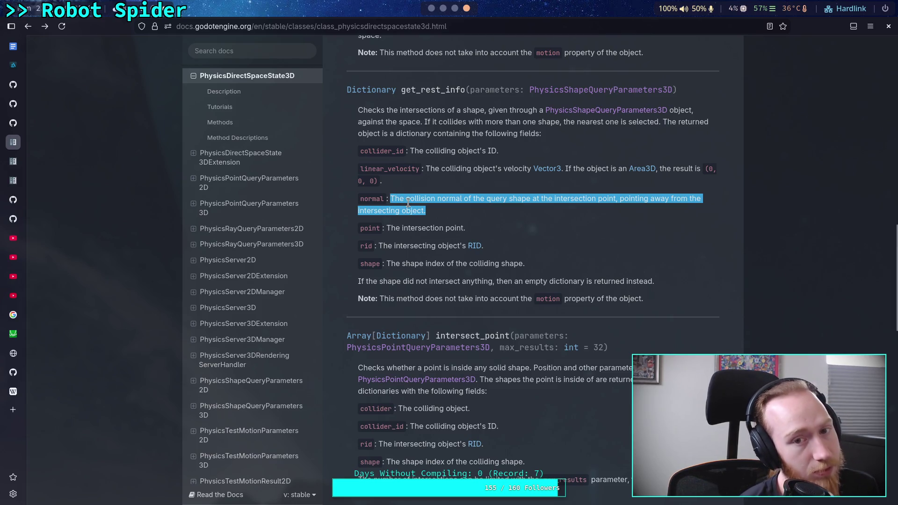
{"action": "scroll", "coordinate": [409, 203], "scroll_direction": "up", "scroll_amount": 4}
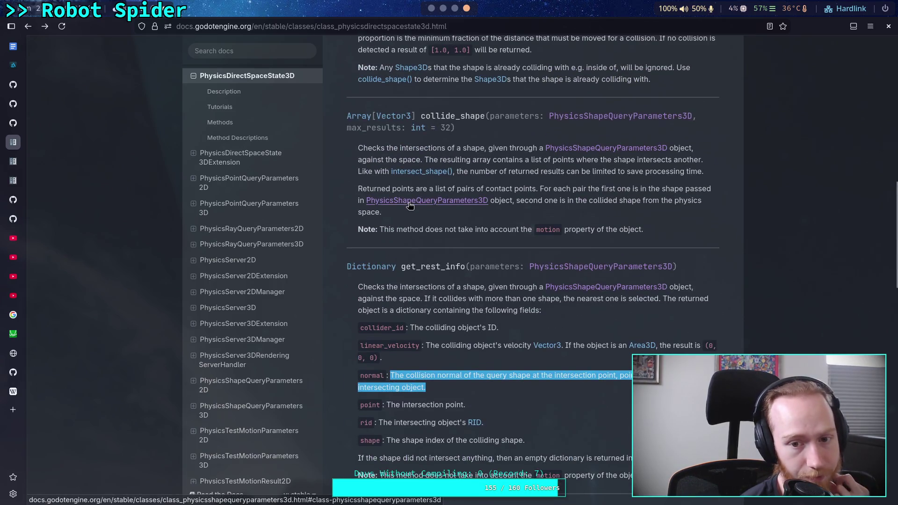
{"action": "scroll", "coordinate": [410, 206], "scroll_direction": "down", "scroll_amount": 3}
{"action": "scroll", "coordinate": [408, 203], "scroll_direction": "up", "scroll_amount": 6}
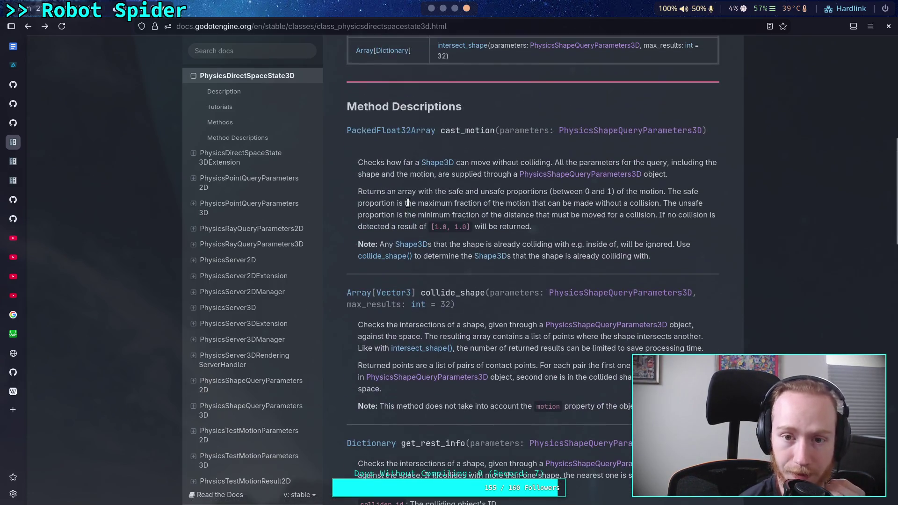
{"action": "scroll", "coordinate": [408, 202], "scroll_direction": "down", "scroll_amount": 4}
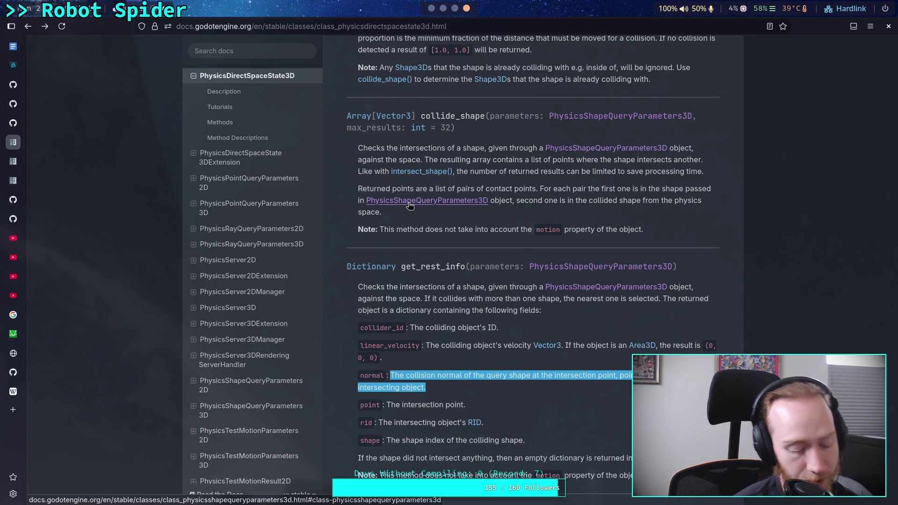
{"action": "scroll", "coordinate": [415, 176], "scroll_direction": "down", "scroll_amount": 4}
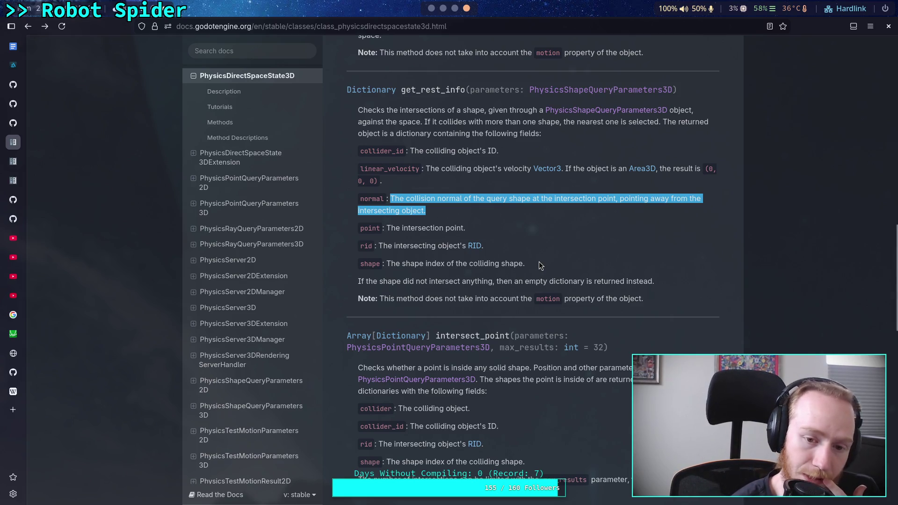
{"action": "scroll", "coordinate": [539, 261], "scroll_direction": "down", "scroll_amount": 3}
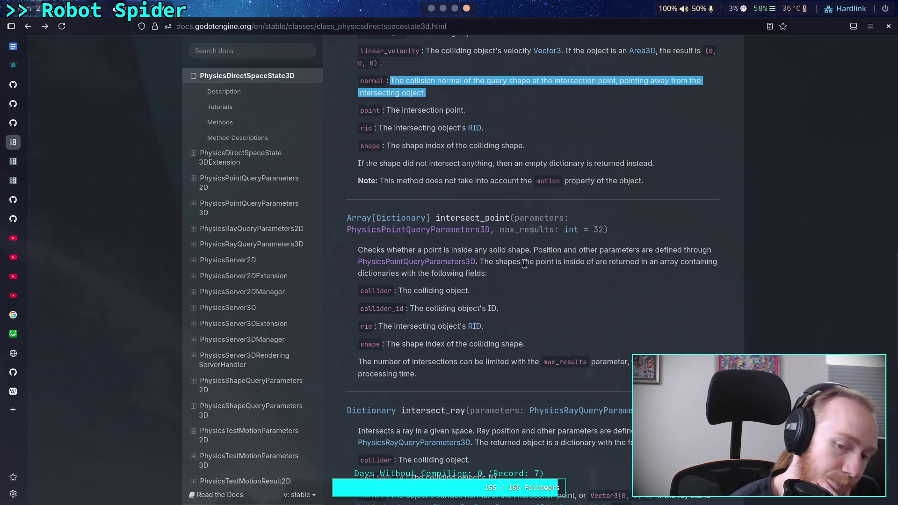
{"action": "scroll", "coordinate": [524, 264], "scroll_direction": "down", "scroll_amount": 1}
{"action": "scroll", "coordinate": [524, 264], "scroll_direction": "down", "scroll_amount": 6}
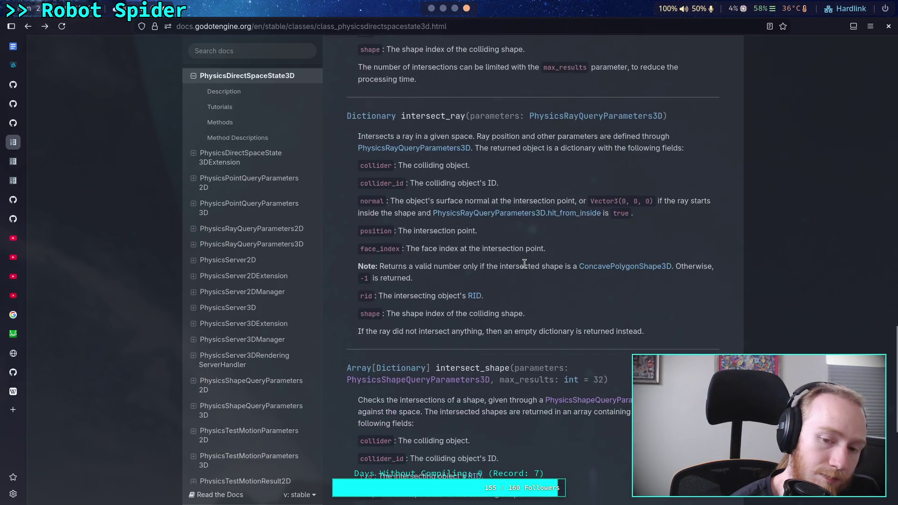
{"action": "scroll", "coordinate": [524, 265], "scroll_direction": "down", "scroll_amount": 2}
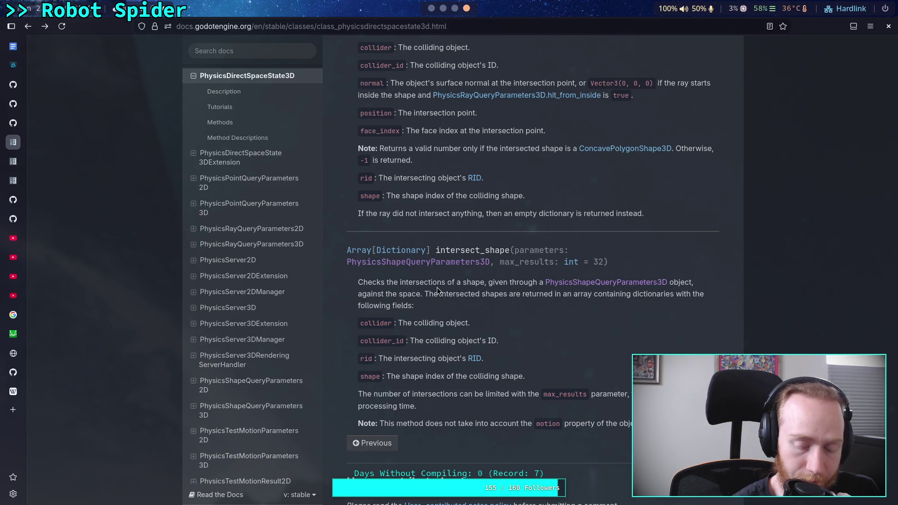
{"action": "scroll", "coordinate": [437, 289], "scroll_direction": "up", "scroll_amount": 4}
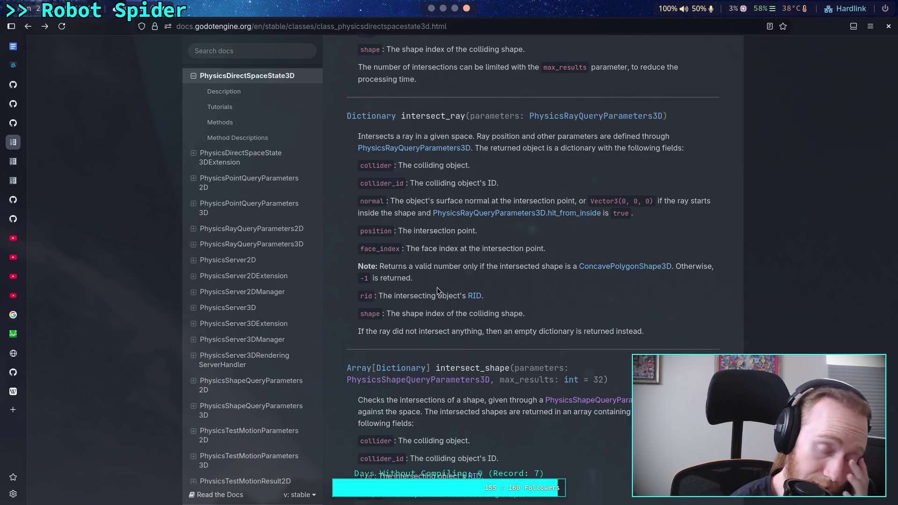
{"action": "scroll", "coordinate": [437, 287], "scroll_direction": "up", "scroll_amount": 2}
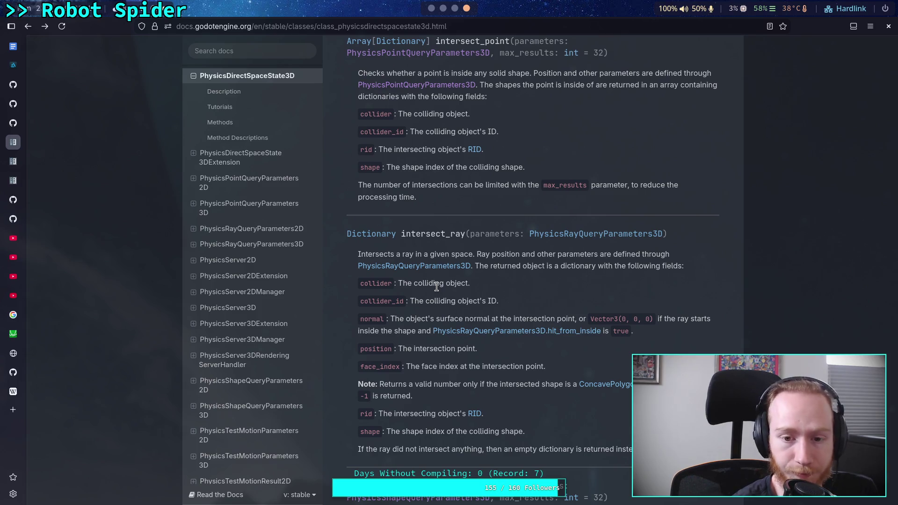
{"action": "scroll", "coordinate": [437, 287], "scroll_direction": "up", "scroll_amount": 3}
{"action": "scroll", "coordinate": [436, 287], "scroll_direction": "up", "scroll_amount": 4}
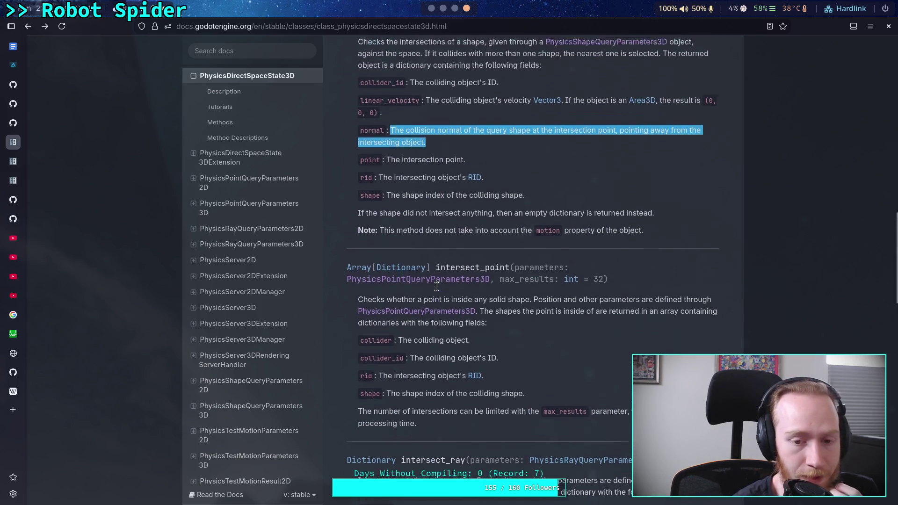
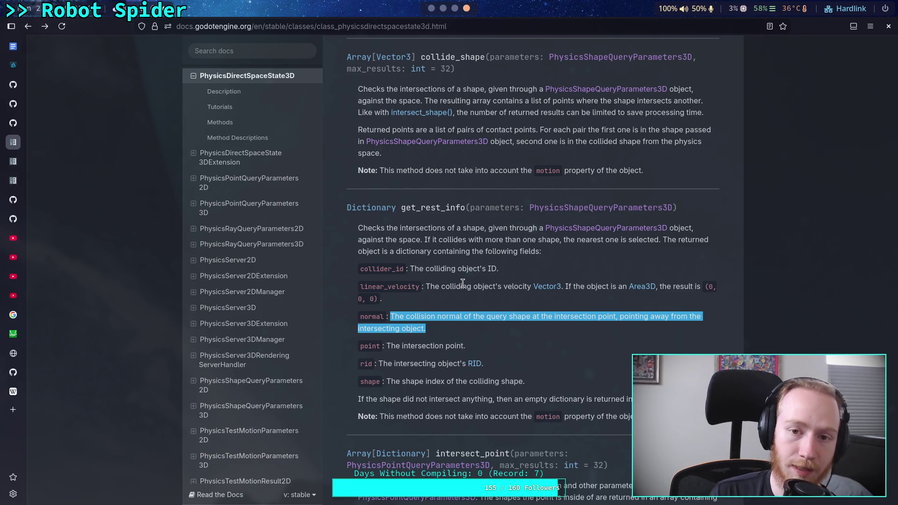
Highlight get_rest_info and the nearest-colliding-shape sentence, then browse GitHub from vector3.h to the godot repository root.
{"action": "left_click_drag", "start_coordinate": [401, 207], "coordinate": [464, 207]}
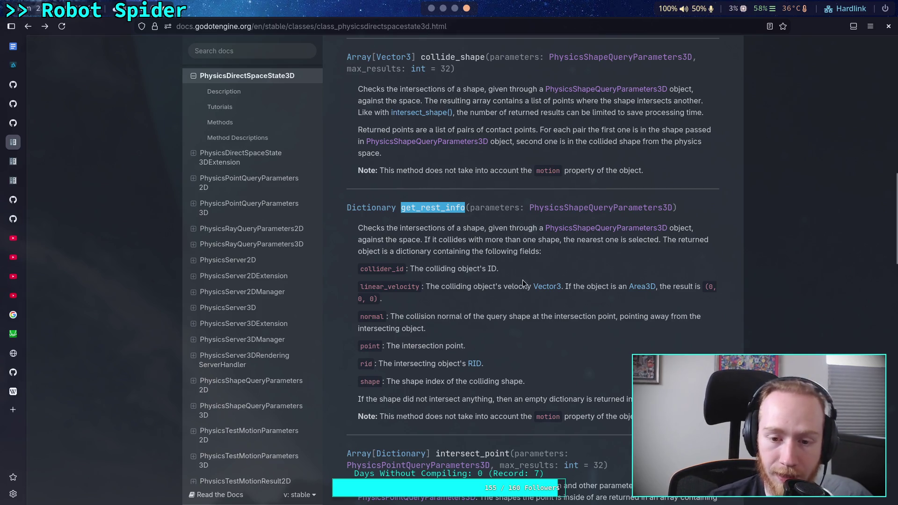
{"action": "mouse_move", "coordinate": [541, 251]}
{"action": "left_mouse_down"}
{"action": "mouse_move", "coordinate": [424, 240]}
{"action": "mouse_move", "coordinate": [661, 239]}
{"action": "left_mouse_up"}
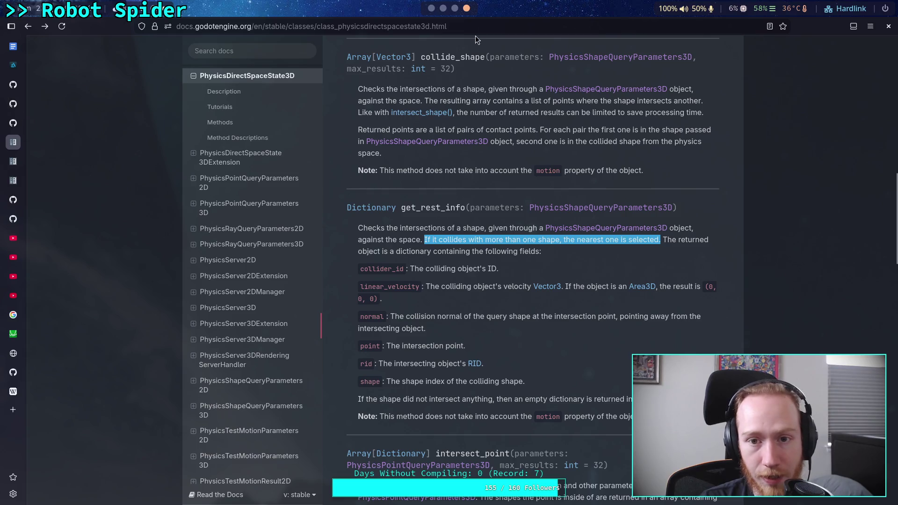
{"action": "mouse_move", "coordinate": [16, 88]}
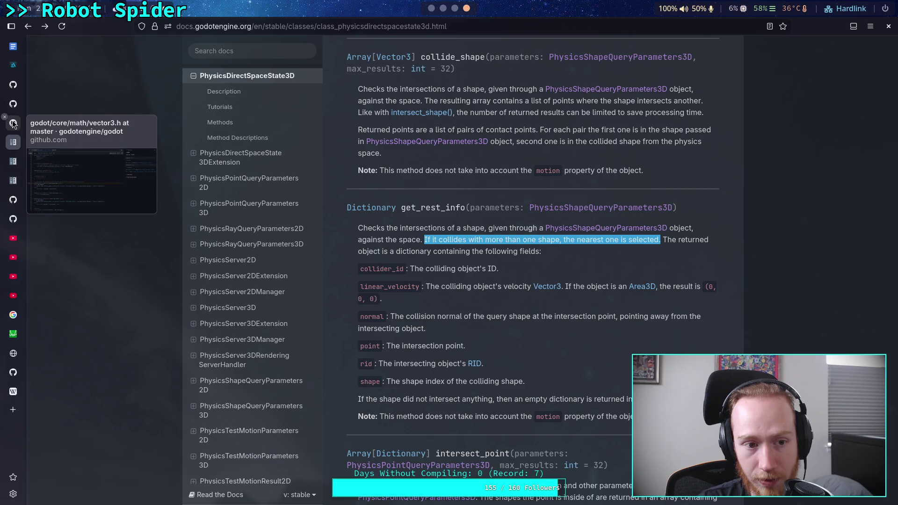
{"action": "left_click", "coordinate": [14, 123]}
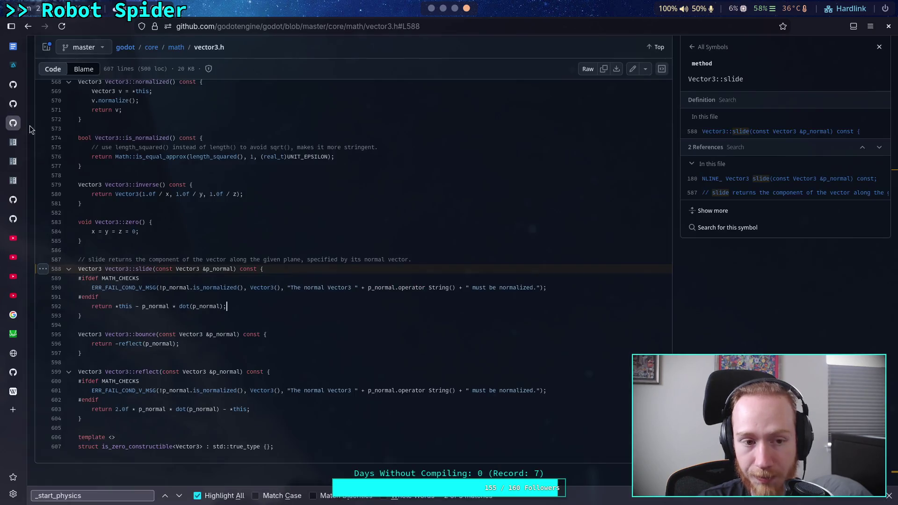
{"action": "left_click", "coordinate": [174, 48]}
{"action": "left_click", "coordinate": [135, 53]}
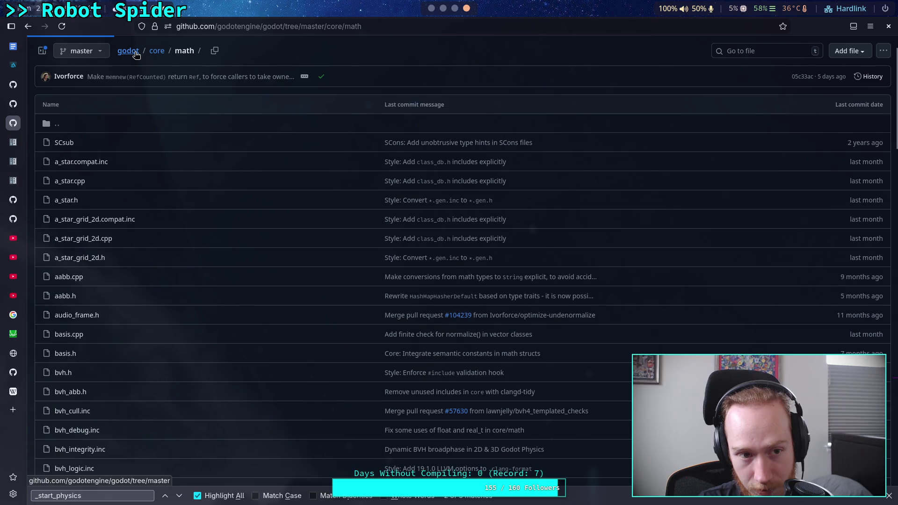
{"action": "scroll", "coordinate": [147, 250], "scroll_direction": "down", "scroll_amount": 3}
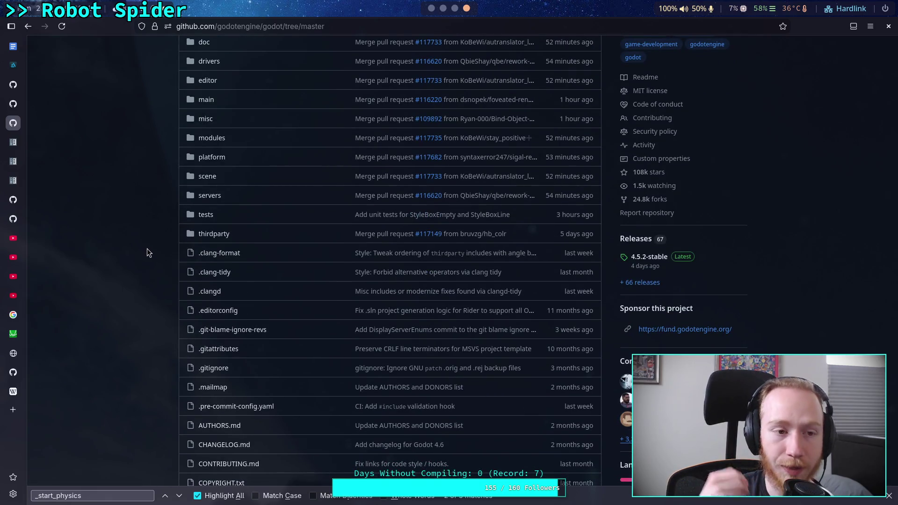
Back in the PhysicsDirectSpaceState3D docs, select the get_rest_info method name again.
{"action": "left_click", "coordinate": [14, 143]}
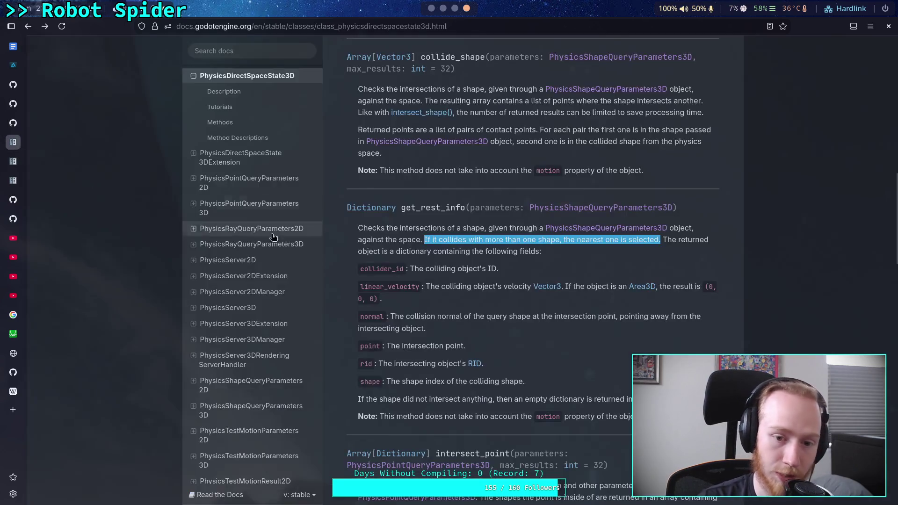
{"action": "left_click_drag", "start_coordinate": [401, 208], "coordinate": [466, 207]}
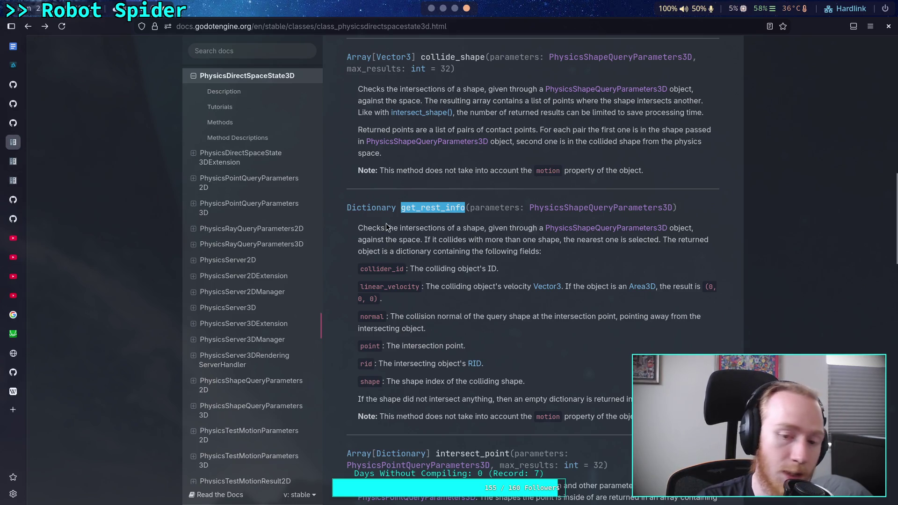
{"action": "left_click", "coordinate": [401, 211]}
{"action": "left_click_drag", "start_coordinate": [401, 210], "coordinate": [465, 209]}
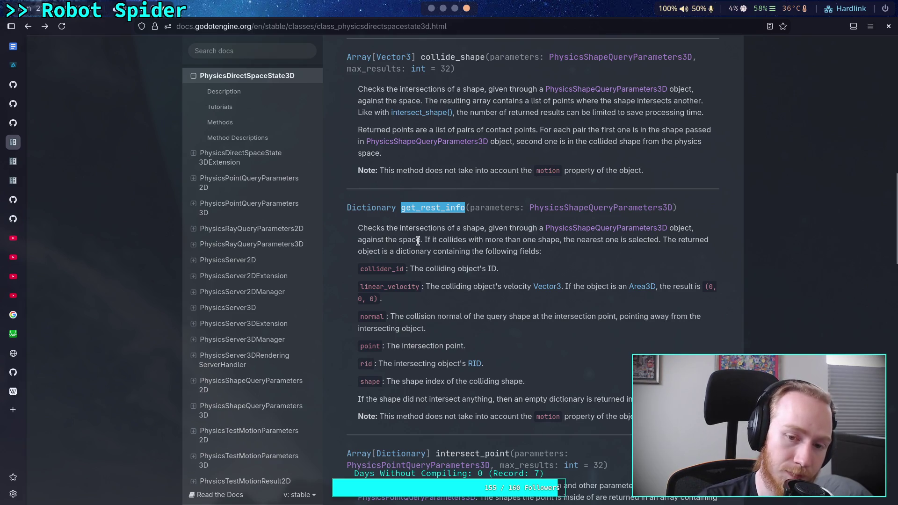
{"action": "left_click", "coordinate": [401, 210]}
{"action": "left_click_drag", "start_coordinate": [401, 210], "coordinate": [465, 209]}
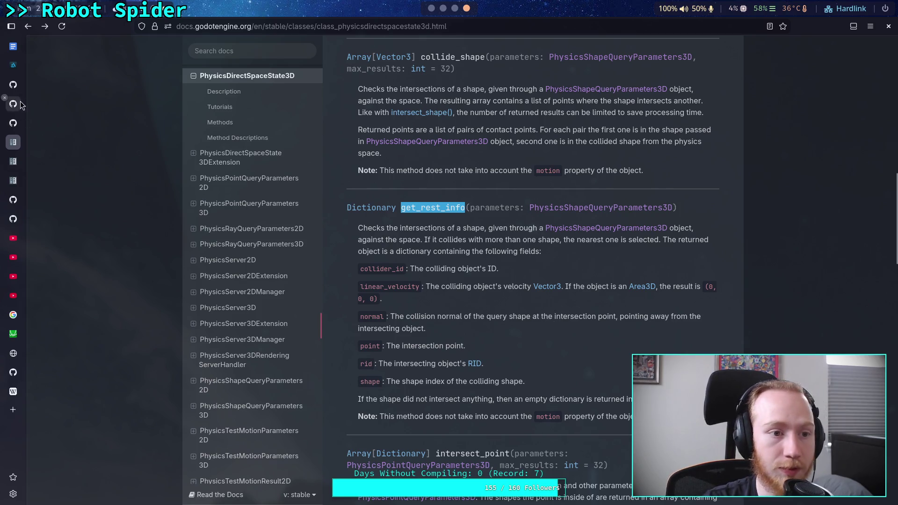
On the godot repository, close the find bar and browse to servers/physics_3d/physics_server_3d.cpp.
{"action": "mouse_move", "coordinate": [20, 100]}
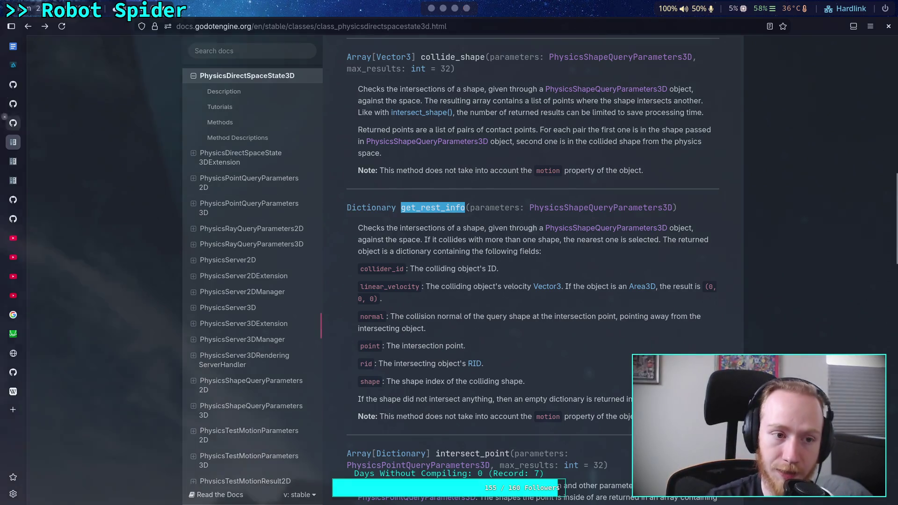
{"action": "left_click", "coordinate": [13, 123]}
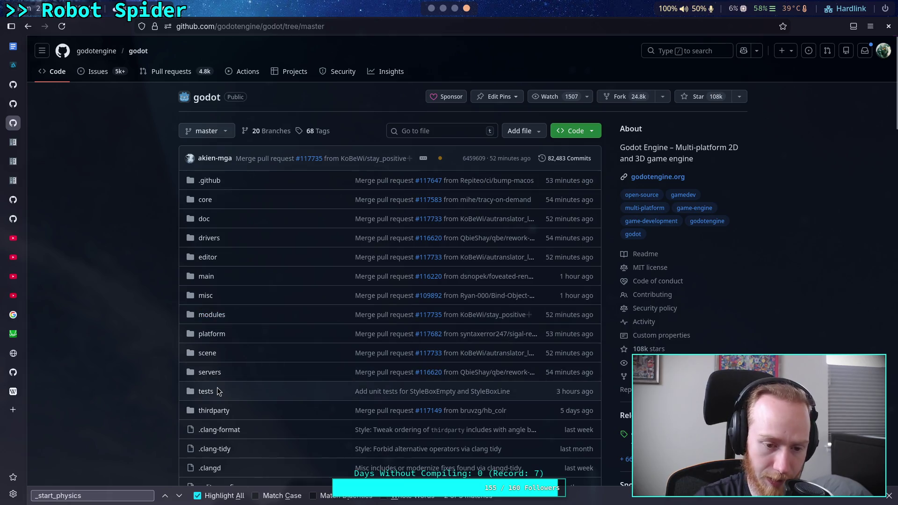
{"action": "left_click", "coordinate": [889, 496]}
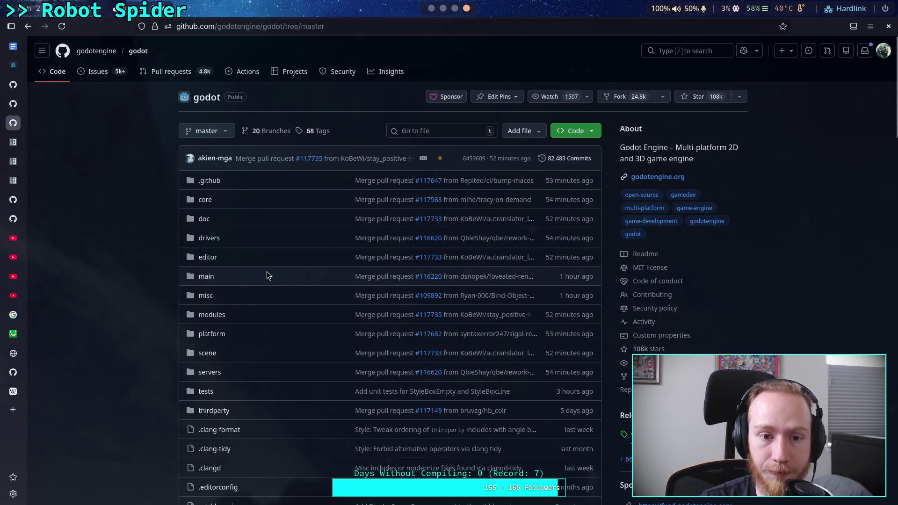
{"action": "scroll", "coordinate": [274, 267], "scroll_direction": "down", "scroll_amount": 3}
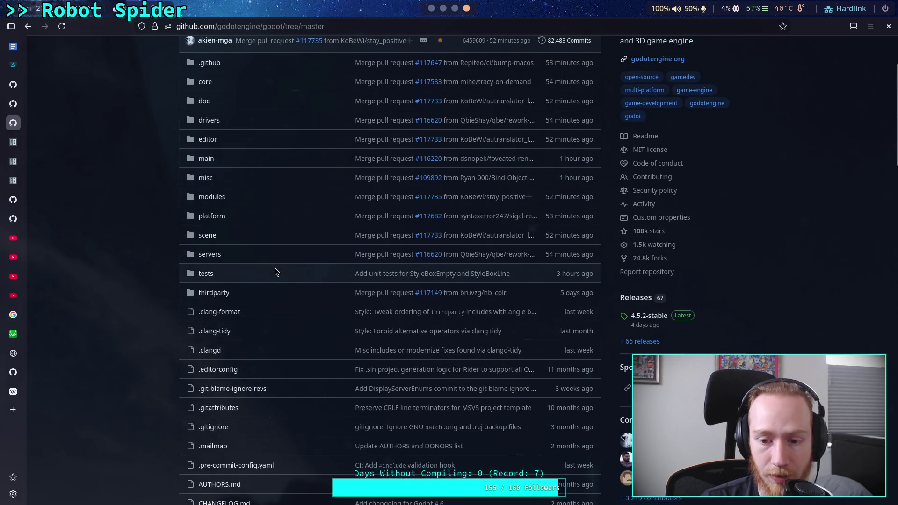
{"action": "scroll", "coordinate": [274, 268], "scroll_direction": "up", "scroll_amount": 3}
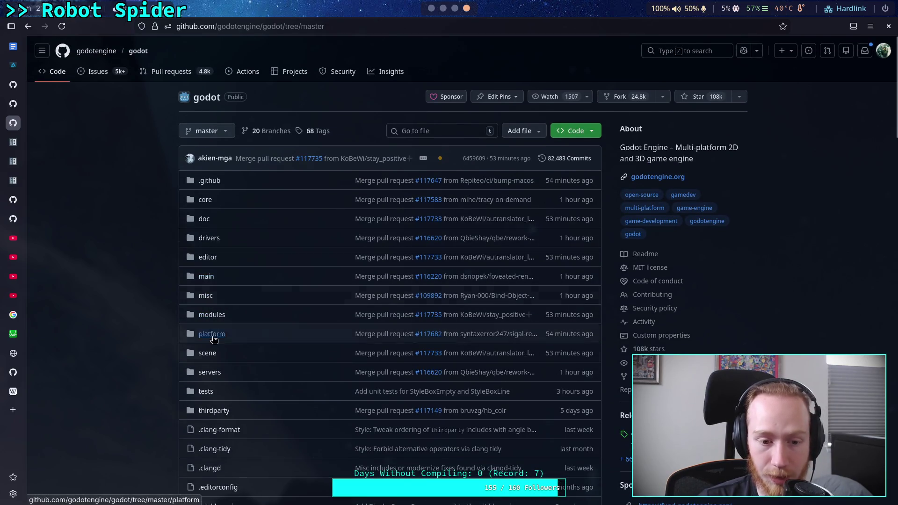
{"action": "left_click", "coordinate": [209, 354]}
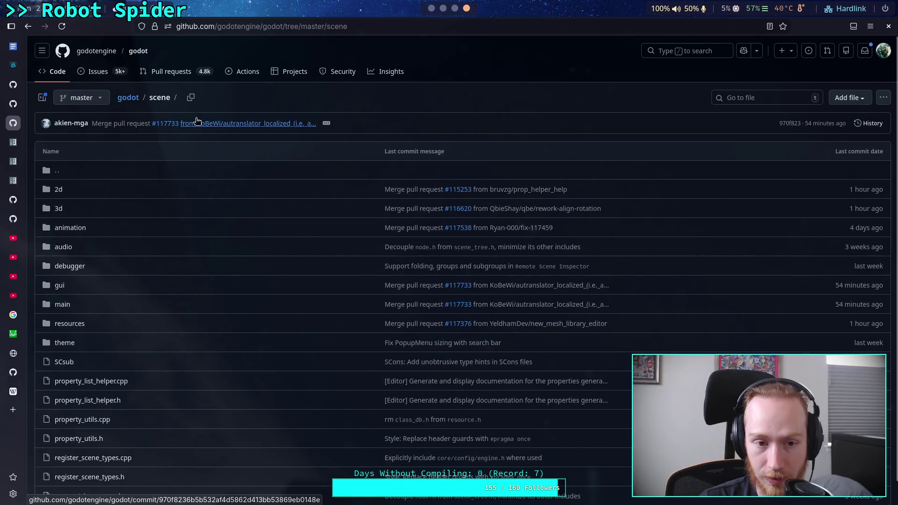
{"action": "left_click", "coordinate": [126, 98]}
{"action": "left_click", "coordinate": [215, 374]}
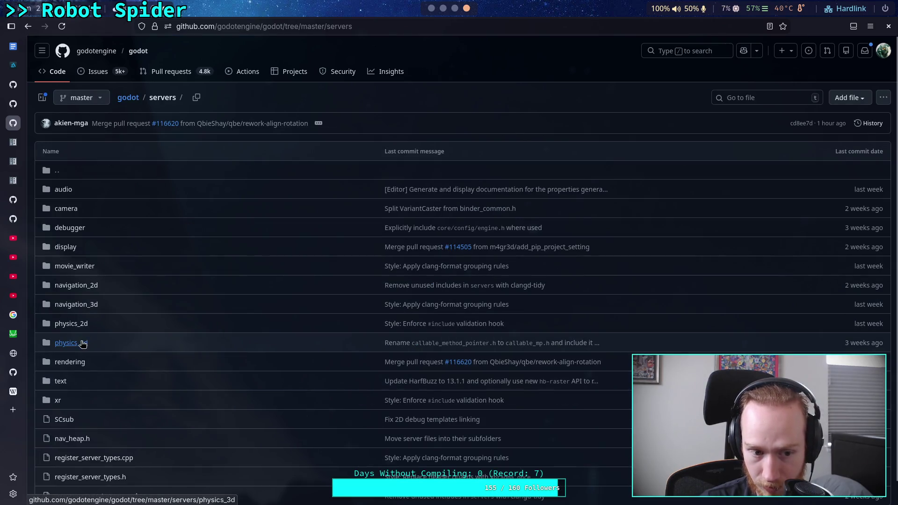
{"action": "left_click", "coordinate": [78, 345]}
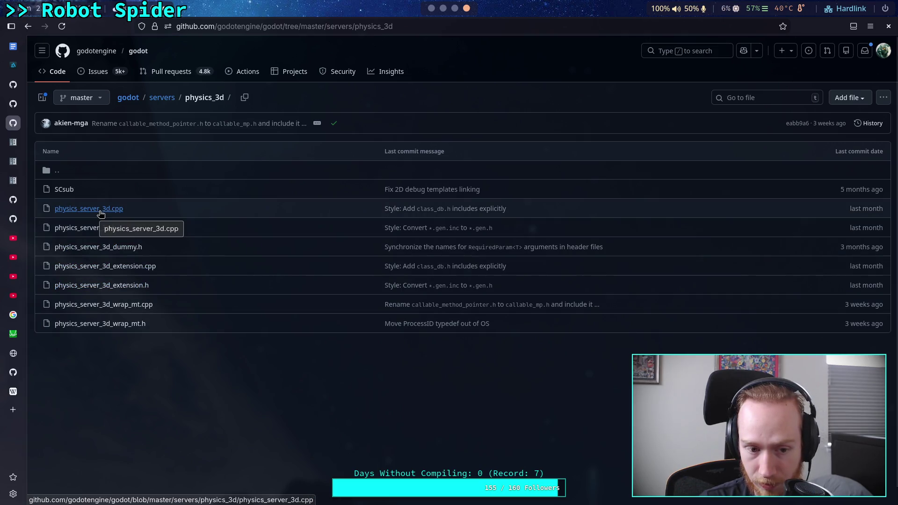
{"action": "left_click", "coordinate": [99, 211]}
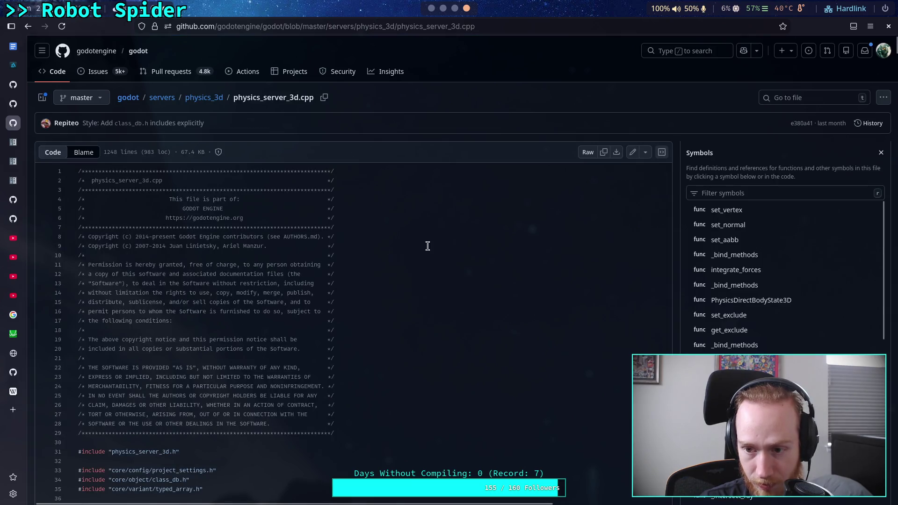
Scroll physics_server_3d.cpp to _get_rest_info and list the definitions of rest_info called on line 469.
{"action": "scroll", "coordinate": [754, 314], "scroll_direction": "down", "scroll_amount": 5}
{"action": "scroll", "coordinate": [611, 325], "scroll_direction": "down", "scroll_amount": 3}
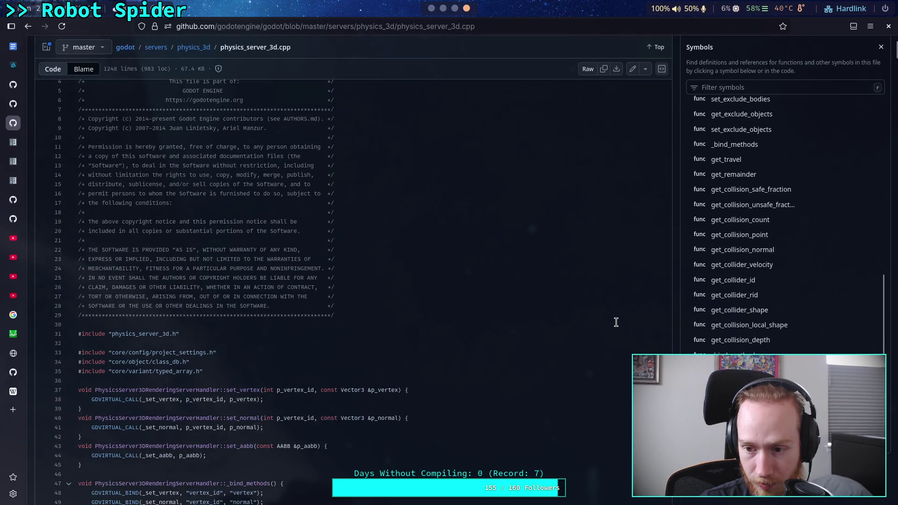
{"action": "scroll", "coordinate": [802, 348], "scroll_direction": "down", "scroll_amount": 4}
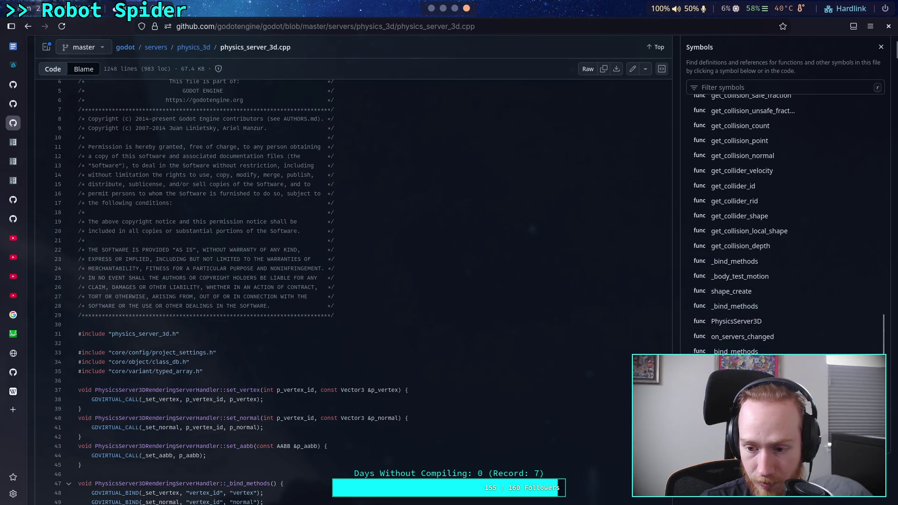
{"action": "scroll", "coordinate": [786, 225], "scroll_direction": "up", "scroll_amount": 7}
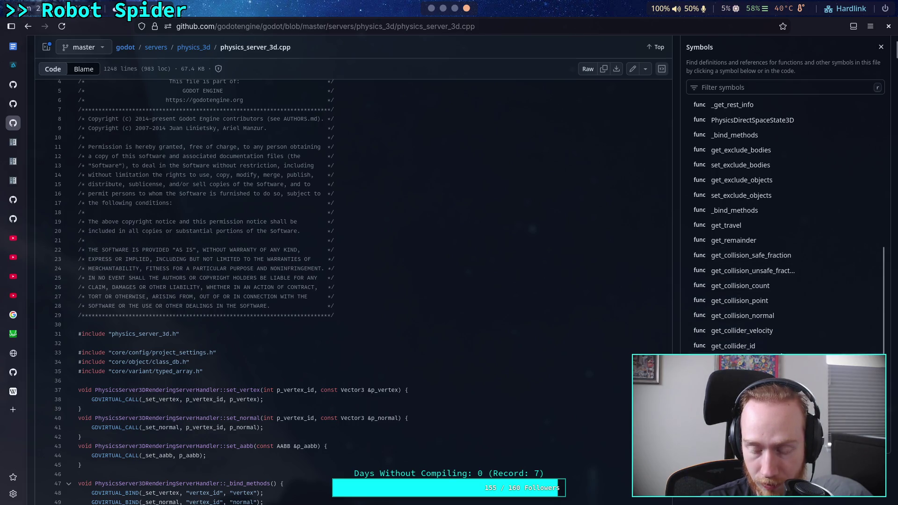
{"action": "scroll", "coordinate": [769, 322], "scroll_direction": "up", "scroll_amount": 5}
{"action": "scroll", "coordinate": [769, 322], "scroll_direction": "up", "scroll_amount": 10}
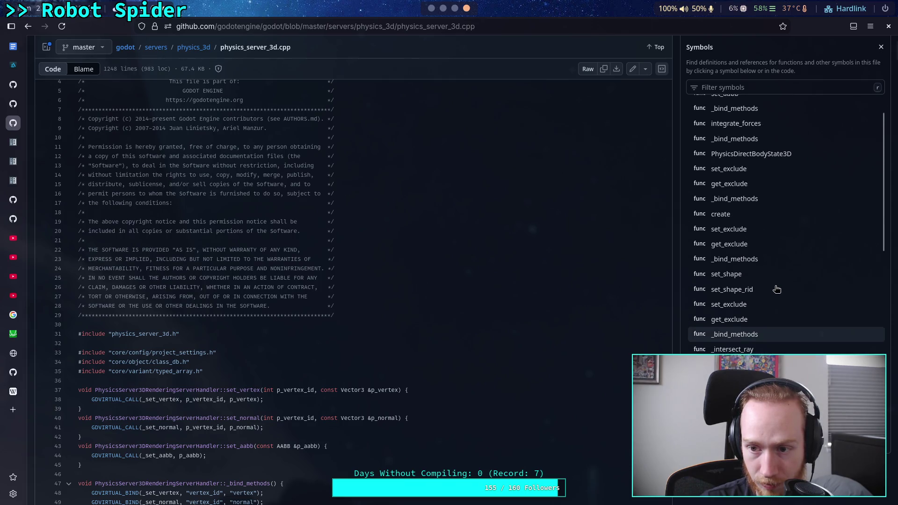
{"action": "scroll", "coordinate": [468, 256], "scroll_direction": "down", "scroll_amount": 20}
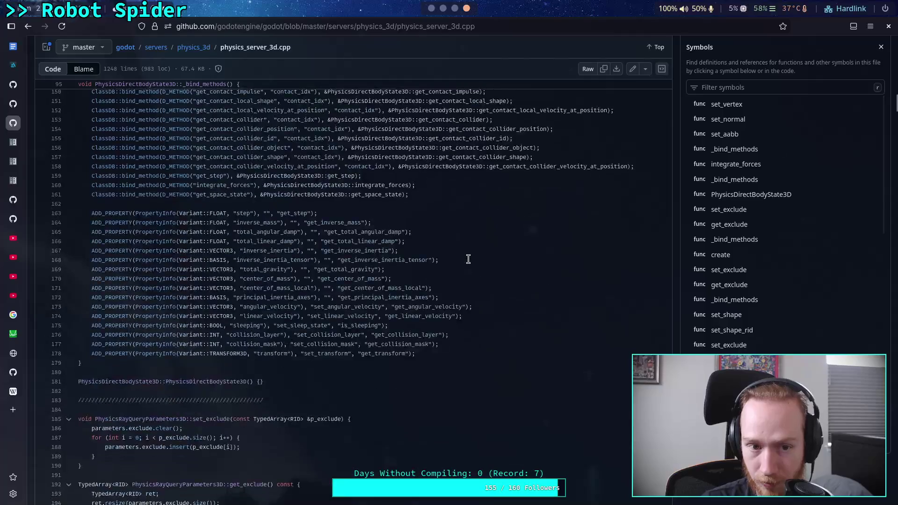
{"action": "scroll", "coordinate": [469, 259], "scroll_direction": "down", "scroll_amount": 5}
{"action": "scroll", "coordinate": [449, 259], "scroll_direction": "up", "scroll_amount": 15}
{"action": "scroll", "coordinate": [428, 260], "scroll_direction": "down", "scroll_amount": 20}
{"action": "scroll", "coordinate": [418, 256], "scroll_direction": "down", "scroll_amount": 20}
{"action": "scroll", "coordinate": [393, 249], "scroll_direction": "down", "scroll_amount": 1}
{"action": "scroll", "coordinate": [392, 246], "scroll_direction": "up", "scroll_amount": 2}
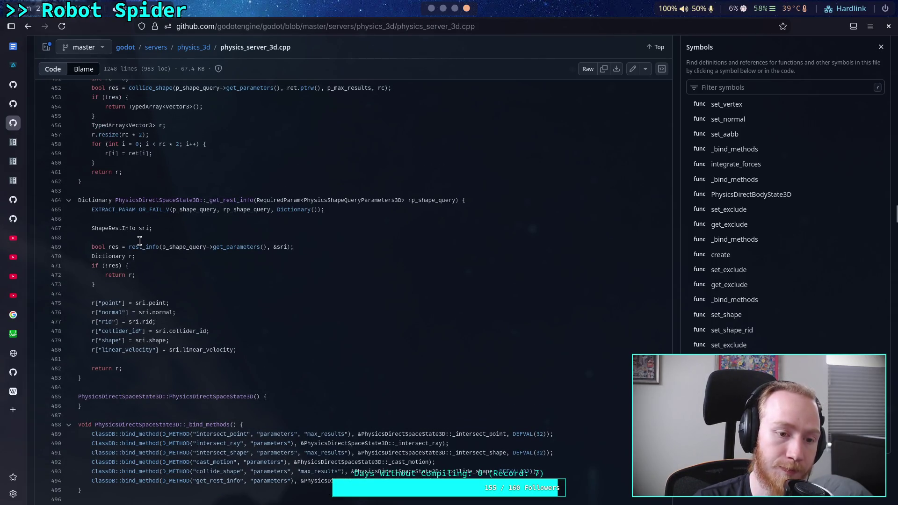
{"action": "left_click", "coordinate": [136, 246]}
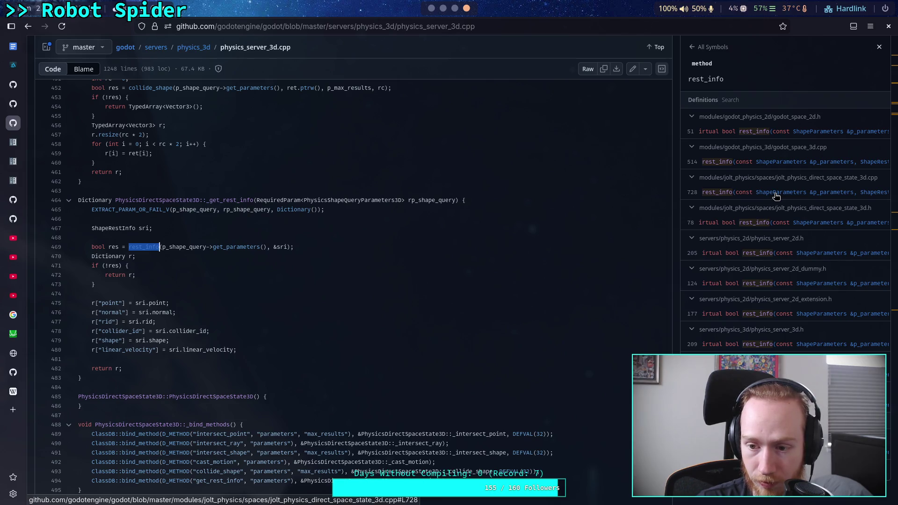
Open the Jolt rest_info definition at line 728 of jolt_physics_direct_space_state_3d.cpp.
{"action": "left_click", "coordinate": [775, 196]}
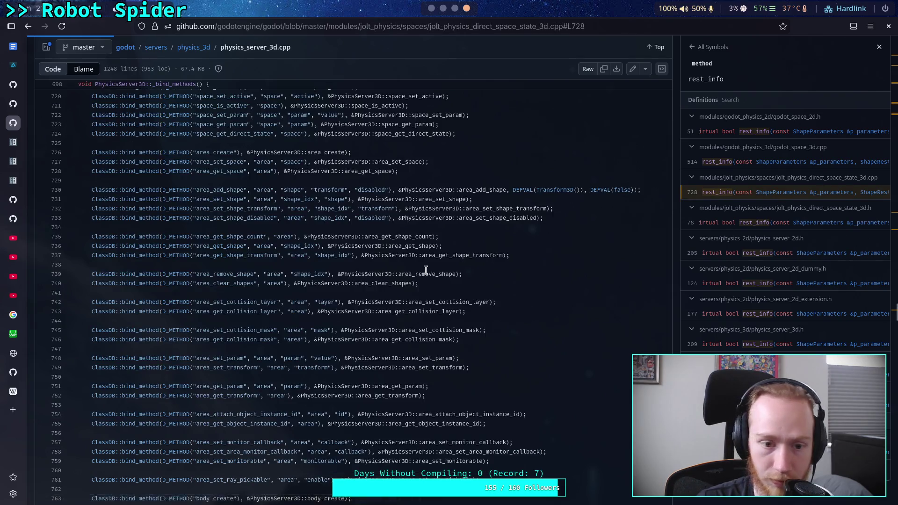
{"action": "scroll", "coordinate": [418, 269], "scroll_direction": "down", "scroll_amount": 3}
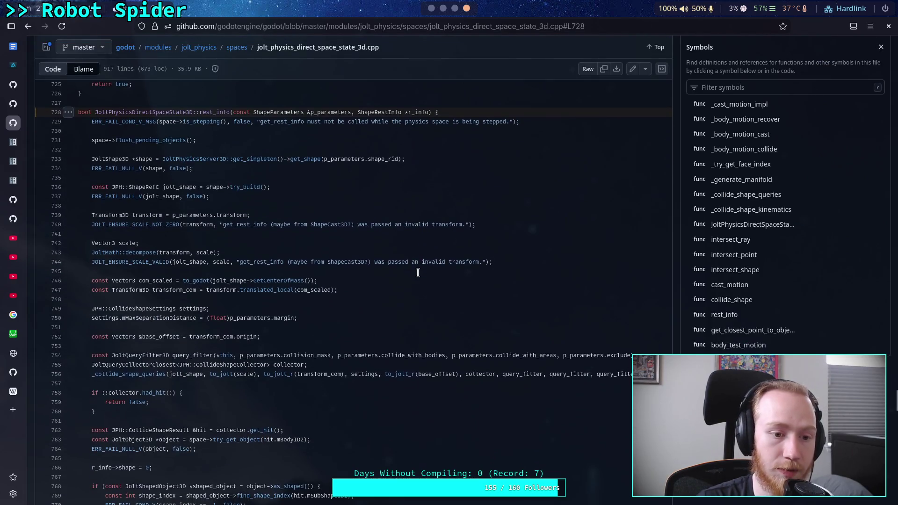
{"action": "scroll", "coordinate": [419, 273], "scroll_direction": "down", "scroll_amount": 3}
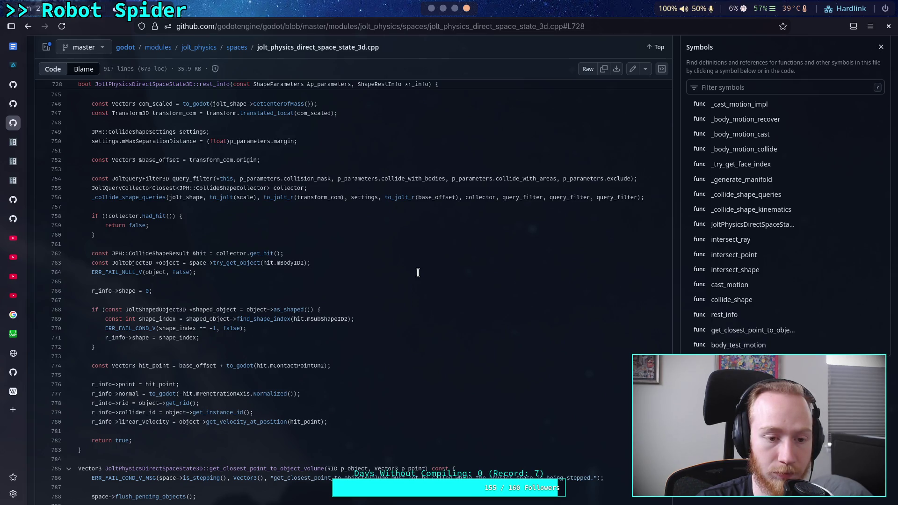
{"action": "scroll", "coordinate": [418, 273], "scroll_direction": "up", "scroll_amount": 2}
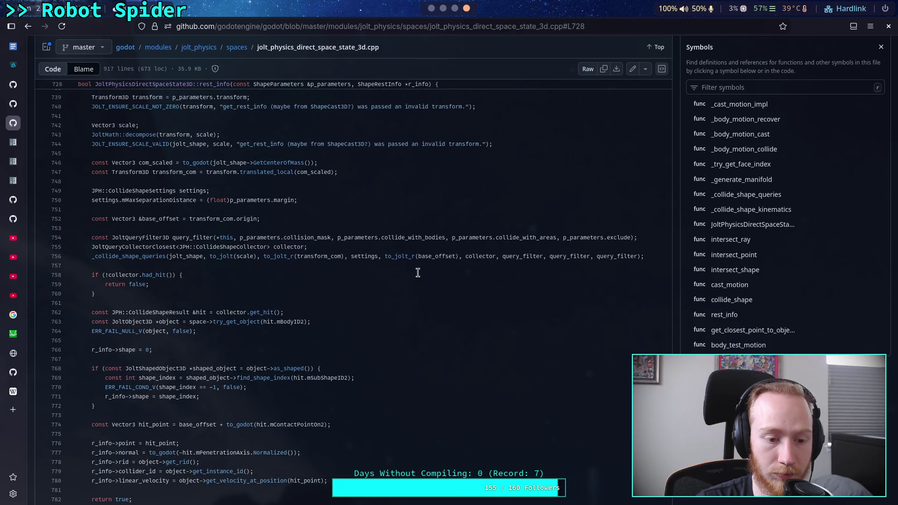
{"action": "scroll", "coordinate": [418, 272], "scroll_direction": "down", "scroll_amount": 2}
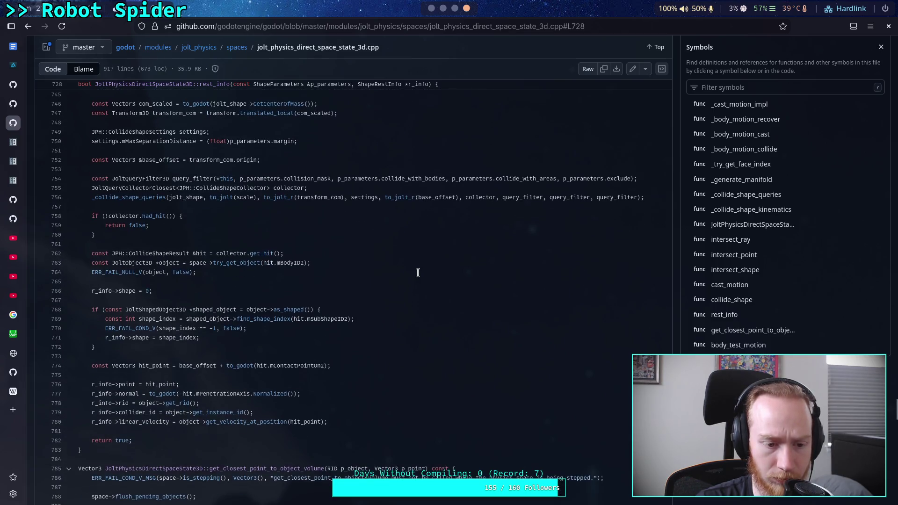
{"action": "scroll", "coordinate": [418, 273], "scroll_direction": "up", "scroll_amount": 2}
{"action": "scroll", "coordinate": [418, 272], "scroll_direction": "up", "scroll_amount": 4}
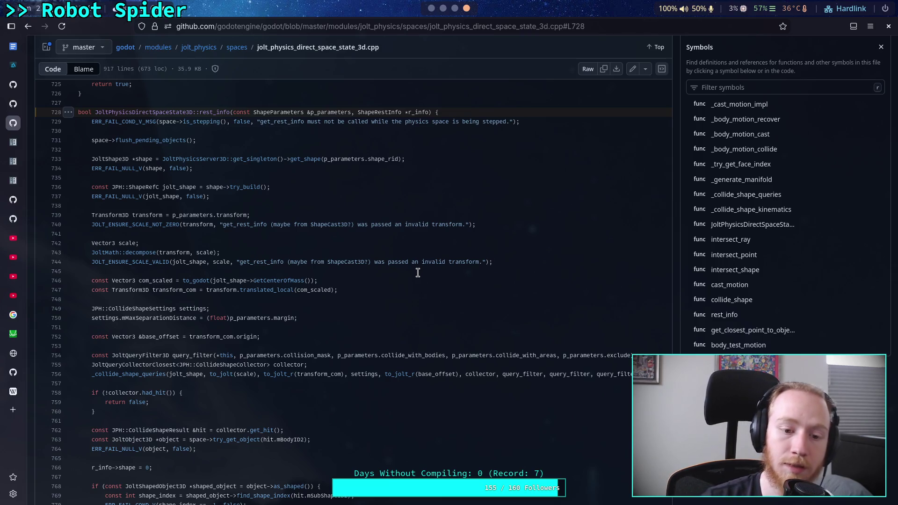
Read further through Jolt's rest_info, then return to the Godot docs get_rest_info entry.
{"action": "scroll", "coordinate": [393, 358], "scroll_direction": "down", "scroll_amount": 2}
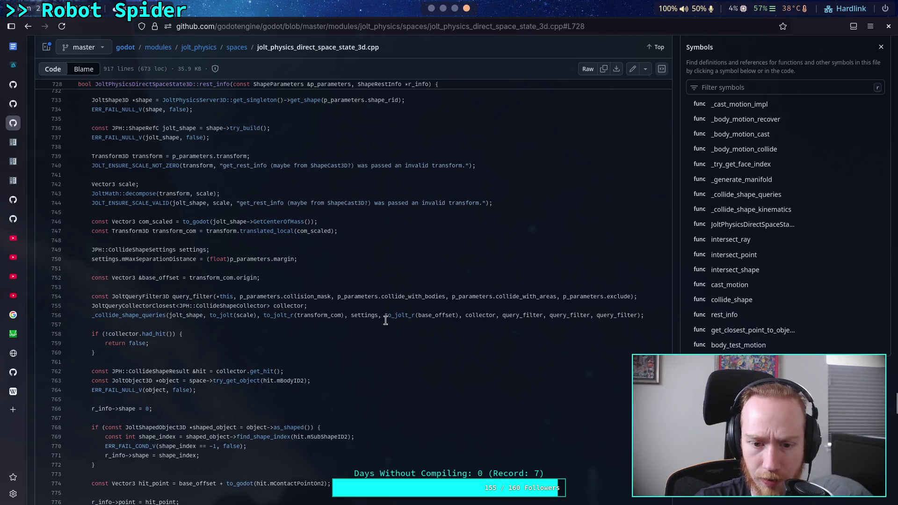
{"action": "scroll", "coordinate": [147, 358], "scroll_direction": "down", "scroll_amount": 2}
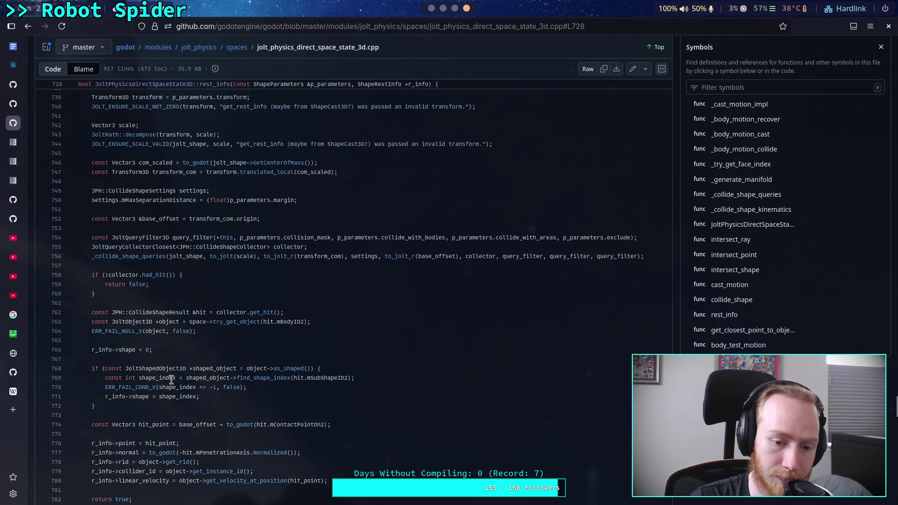
{"action": "scroll", "coordinate": [184, 374], "scroll_direction": "down", "scroll_amount": 2}
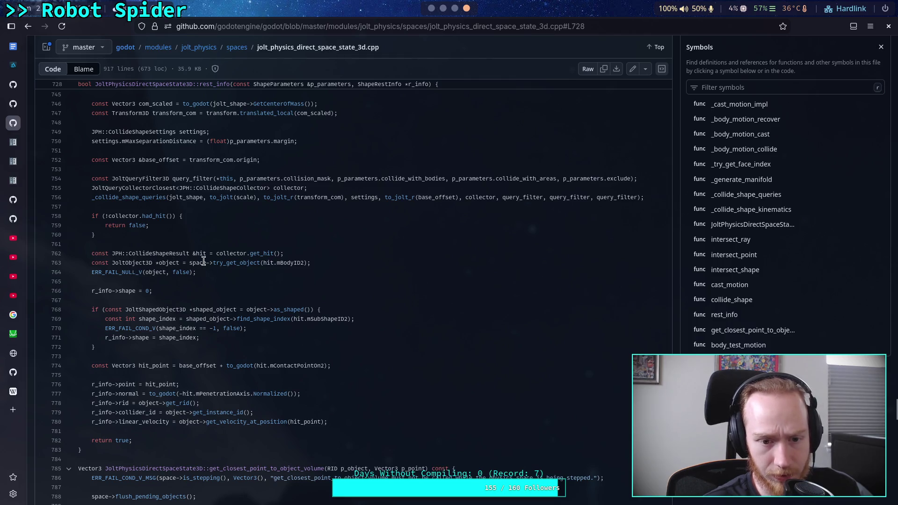
{"action": "scroll", "coordinate": [203, 260], "scroll_direction": "up", "scroll_amount": 2}
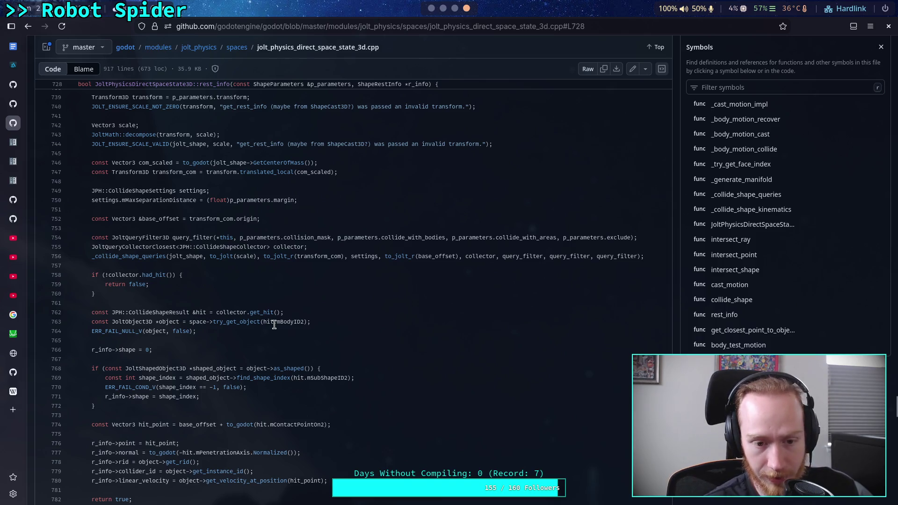
{"action": "scroll", "coordinate": [274, 324], "scroll_direction": "up", "scroll_amount": 4}
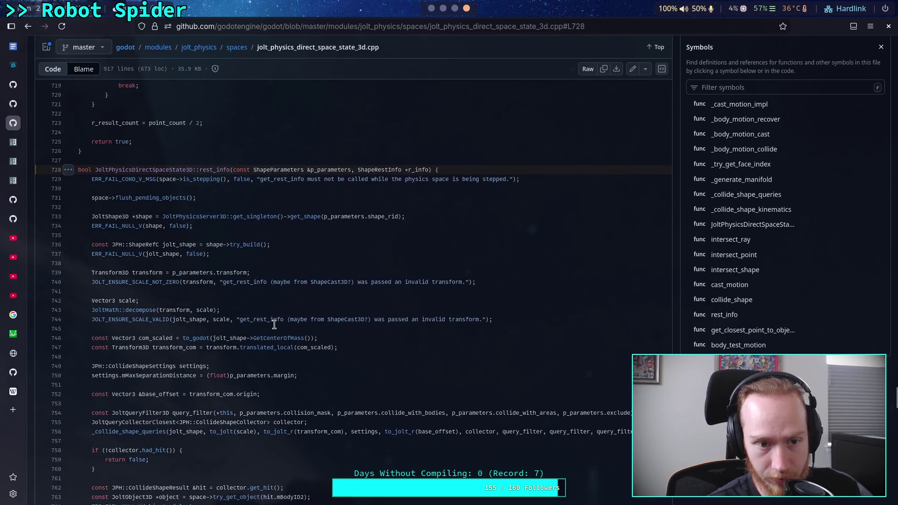
{"action": "scroll", "coordinate": [274, 325], "scroll_direction": "down", "scroll_amount": 6}
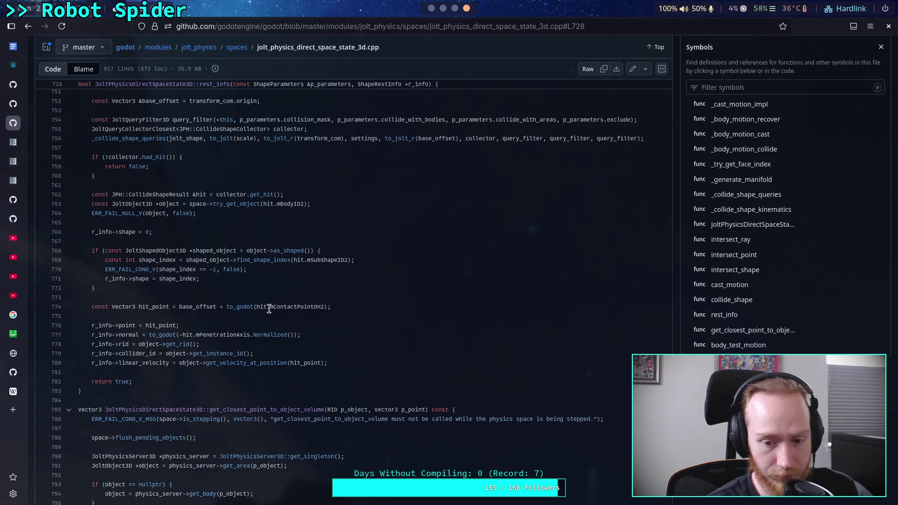
{"action": "scroll", "coordinate": [269, 309], "scroll_direction": "down", "scroll_amount": 5}
{"action": "scroll", "coordinate": [270, 309], "scroll_direction": "down", "scroll_amount": 5}
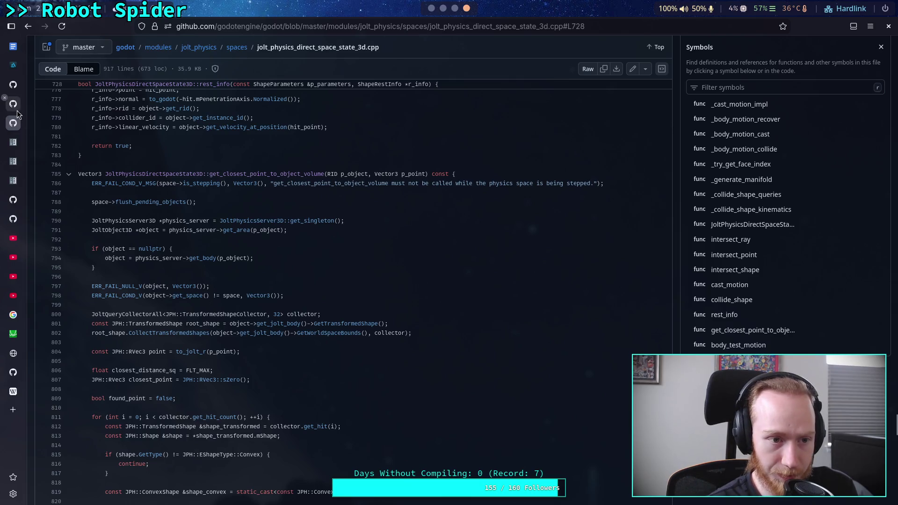
{"action": "mouse_move", "coordinate": [17, 108]}
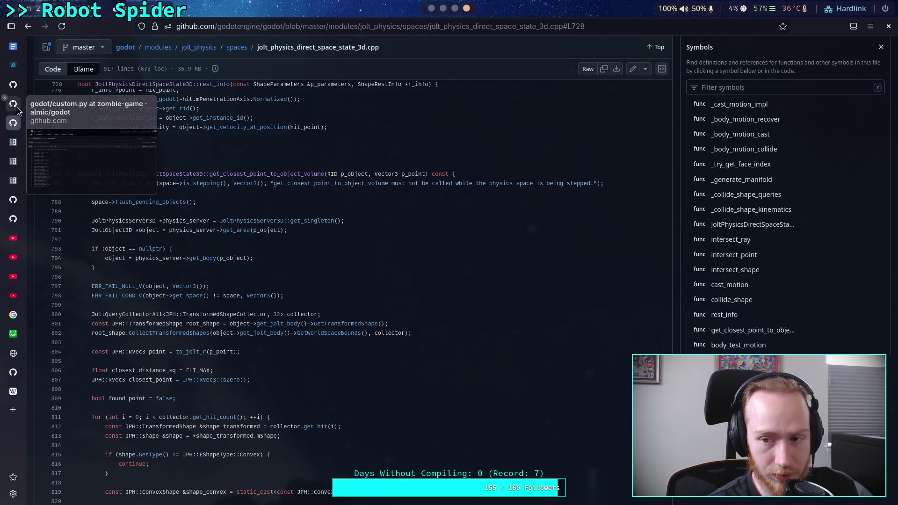
{"action": "left_click", "coordinate": [21, 148]}
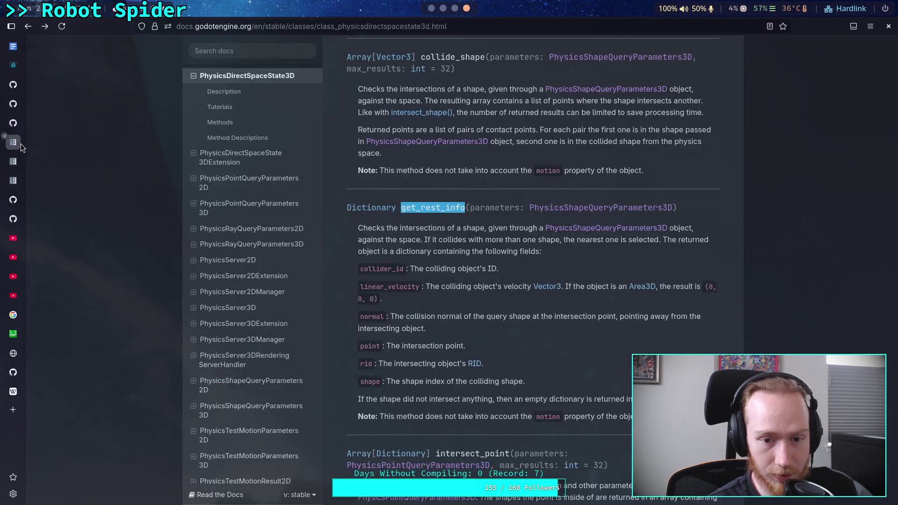
{"action": "scroll", "coordinate": [516, 338], "scroll_direction": "down", "scroll_amount": 5}
{"action": "scroll", "coordinate": [534, 338], "scroll_direction": "down", "scroll_amount": 5}
{"action": "scroll", "coordinate": [534, 340], "scroll_direction": "down", "scroll_amount": 5}
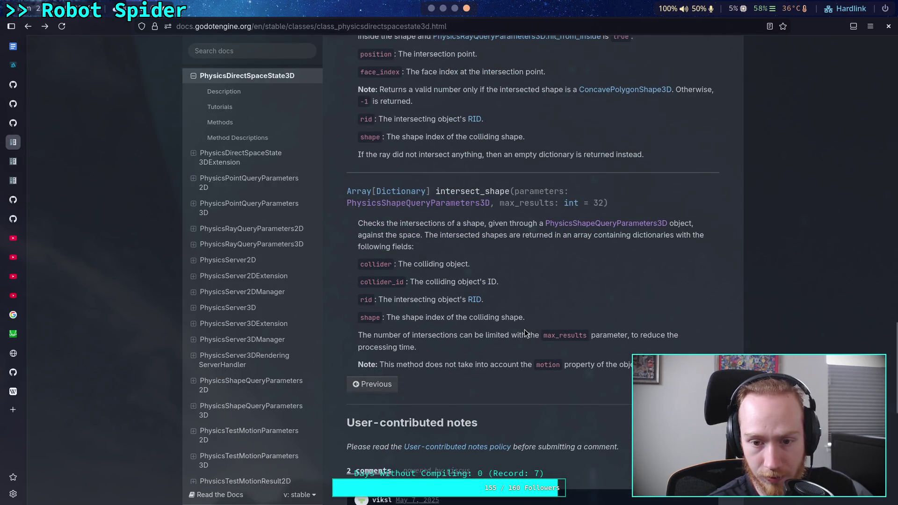
{"action": "scroll", "coordinate": [519, 325], "scroll_direction": "up", "scroll_amount": 5}
{"action": "scroll", "coordinate": [518, 324], "scroll_direction": "up", "scroll_amount": 20}
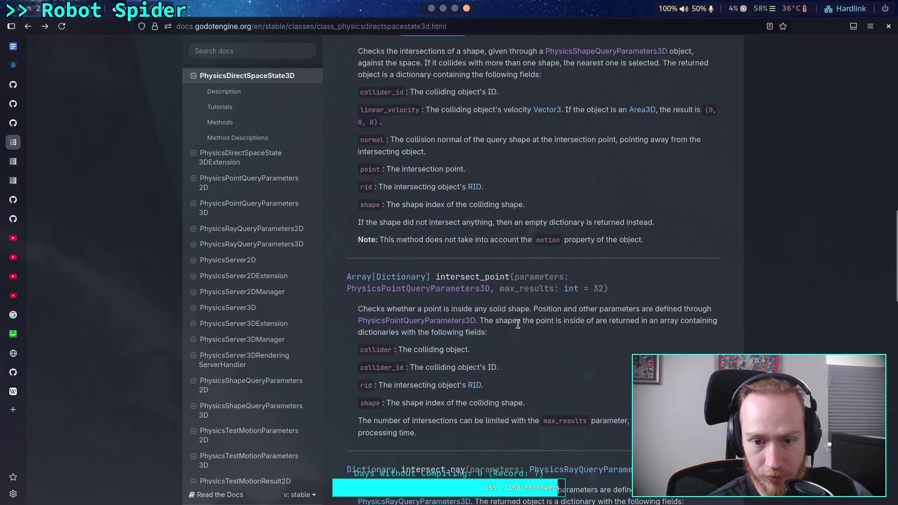
{"action": "scroll", "coordinate": [265, 332], "scroll_direction": "up", "scroll_amount": 5}
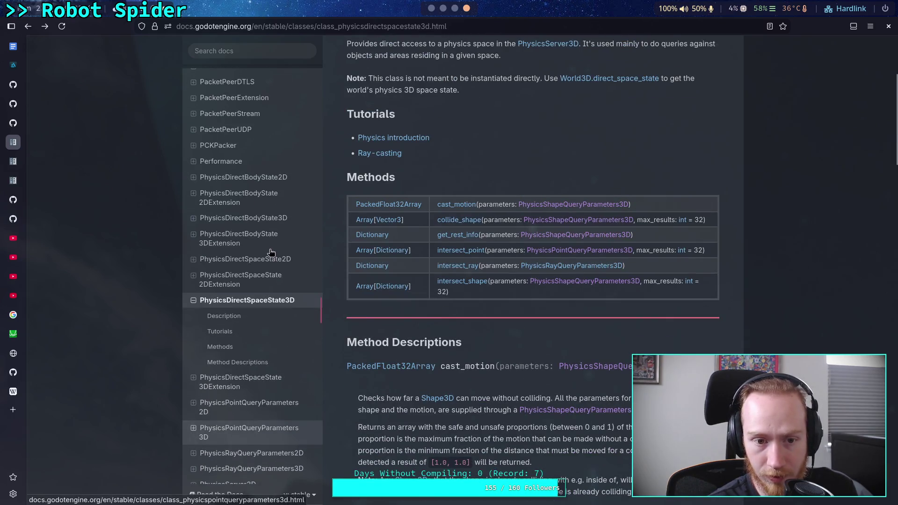
{"action": "scroll", "coordinate": [269, 356], "scroll_direction": "down", "scroll_amount": 2}
{"action": "scroll", "coordinate": [282, 378], "scroll_direction": "down", "scroll_amount": 2}
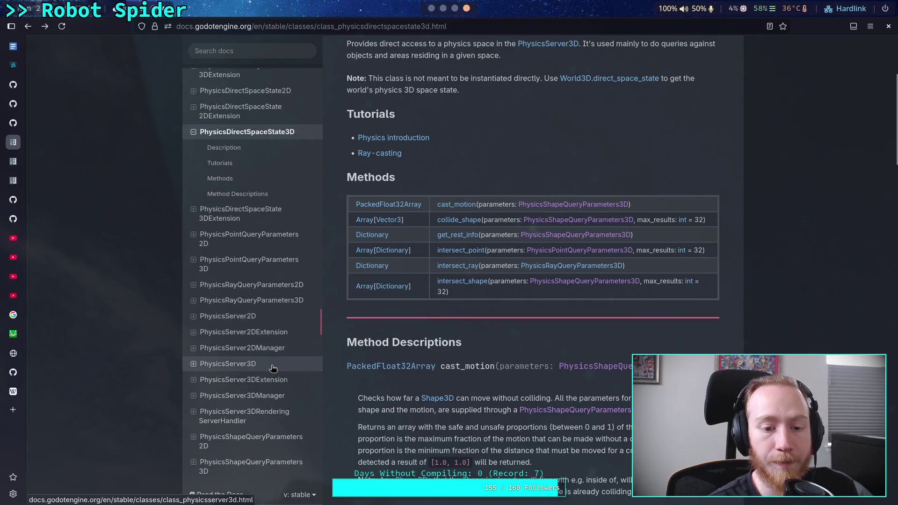
Open the PhysicsServer3D class reference and scroll into its methods table.
{"action": "left_click", "coordinate": [273, 367]}
{"action": "scroll", "coordinate": [532, 375], "scroll_direction": "down", "scroll_amount": 8}
{"action": "scroll", "coordinate": [531, 376], "scroll_direction": "down", "scroll_amount": 10}
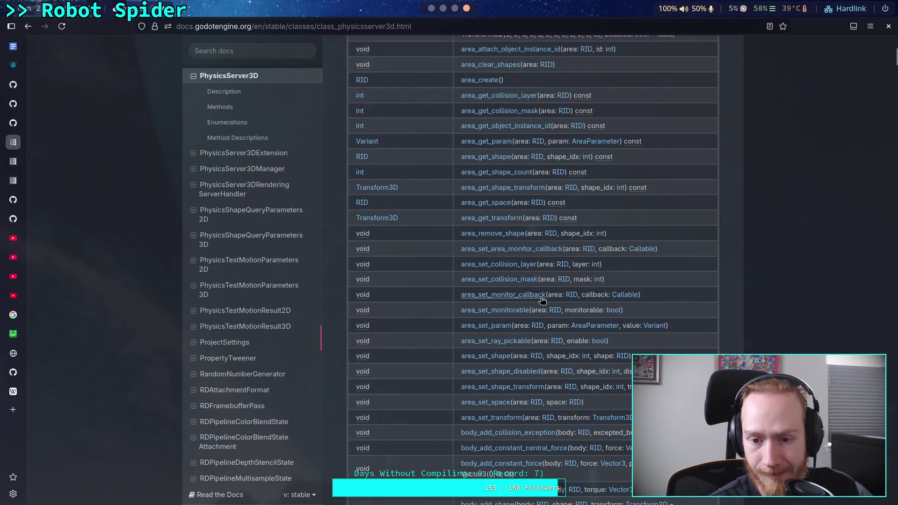
{"action": "scroll", "coordinate": [510, 267], "scroll_direction": "up", "scroll_amount": 3}
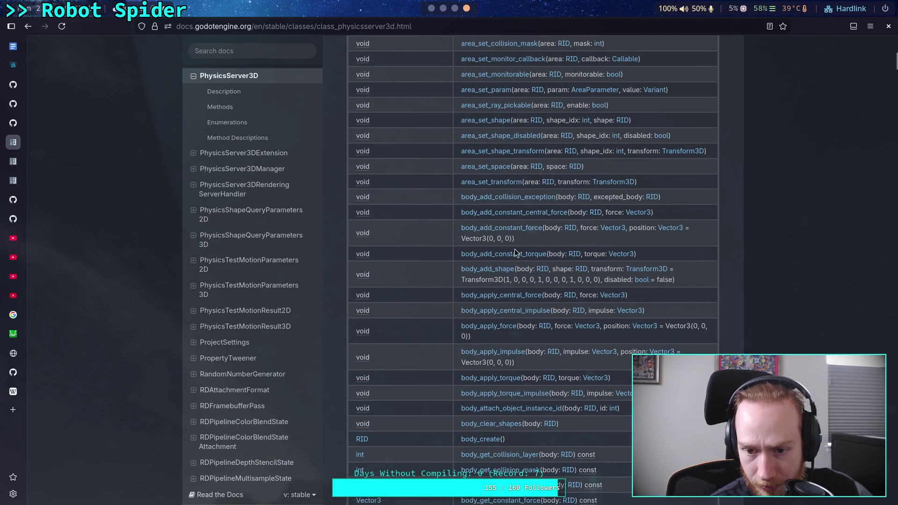
{"action": "scroll", "coordinate": [519, 249], "scroll_direction": "down", "scroll_amount": 3}
{"action": "scroll", "coordinate": [528, 274], "scroll_direction": "down", "scroll_amount": 5}
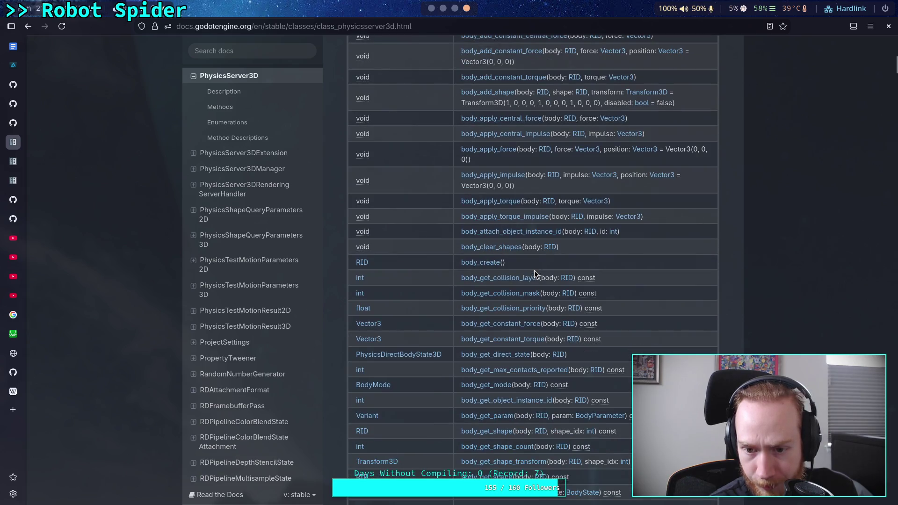
{"action": "scroll", "coordinate": [536, 260], "scroll_direction": "down", "scroll_amount": 3}
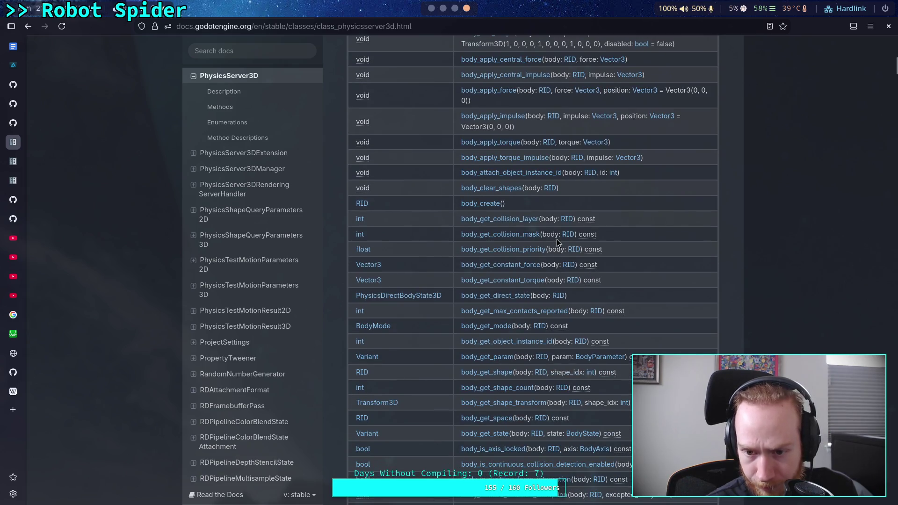
{"action": "scroll", "coordinate": [557, 240], "scroll_direction": "down", "scroll_amount": 3}
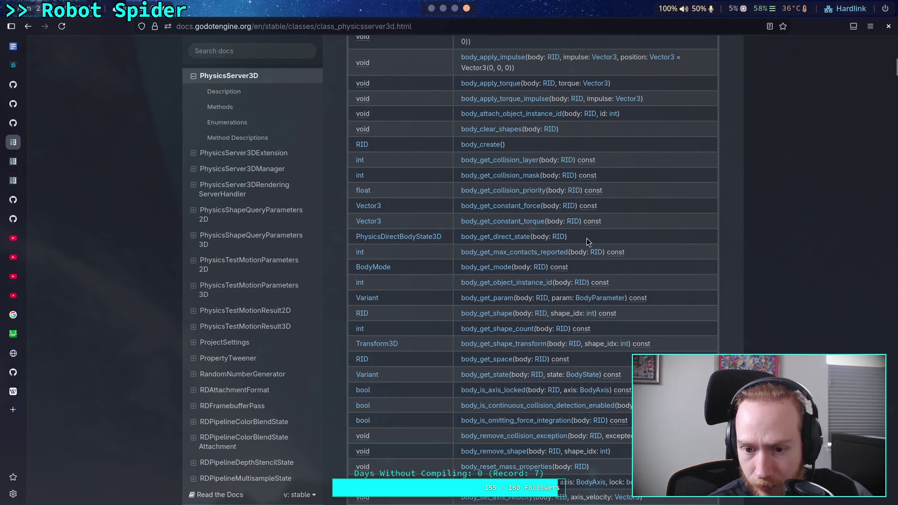
{"action": "scroll", "coordinate": [587, 238], "scroll_direction": "down", "scroll_amount": 3}
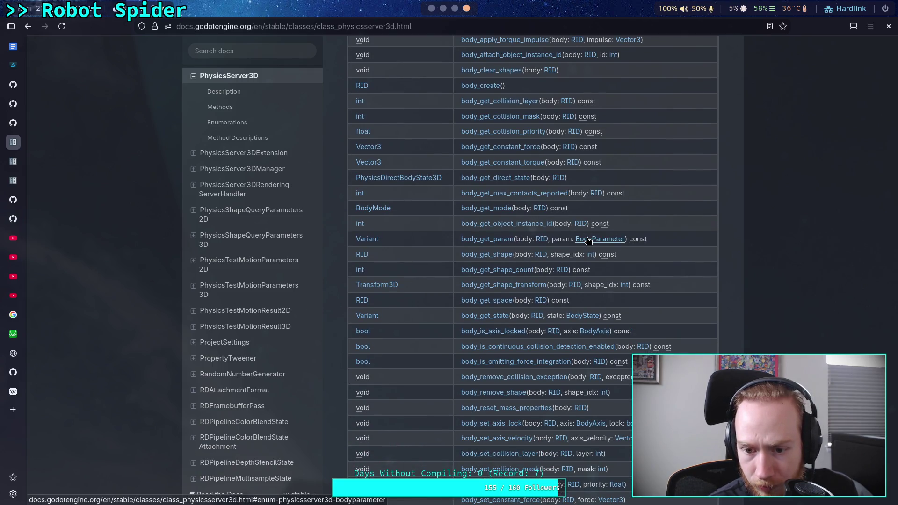
Scroll down to space_get_direct_state and the Enumerations section, then switch to the Jolt source on GitHub.
{"action": "scroll", "coordinate": [587, 238], "scroll_direction": "down", "scroll_amount": 2}
{"action": "scroll", "coordinate": [703, 271], "scroll_direction": "down", "scroll_amount": 4}
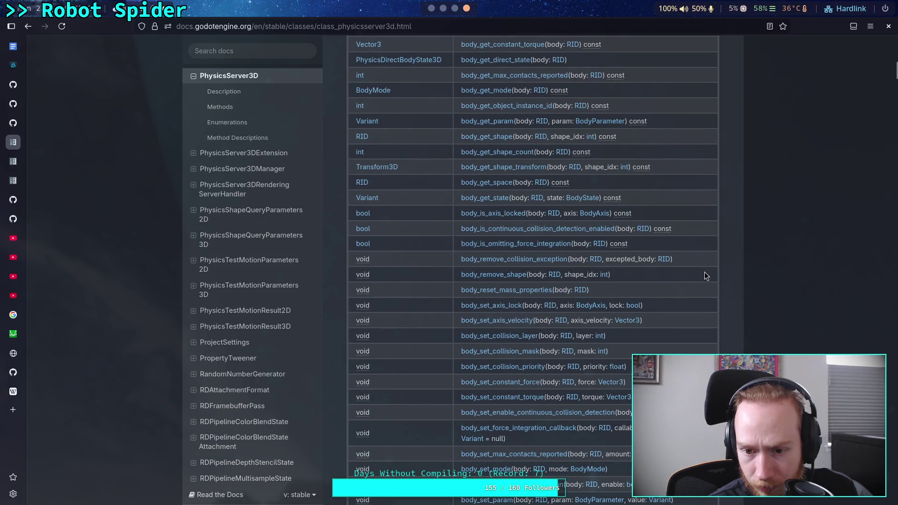
{"action": "scroll", "coordinate": [699, 277], "scroll_direction": "down", "scroll_amount": 3}
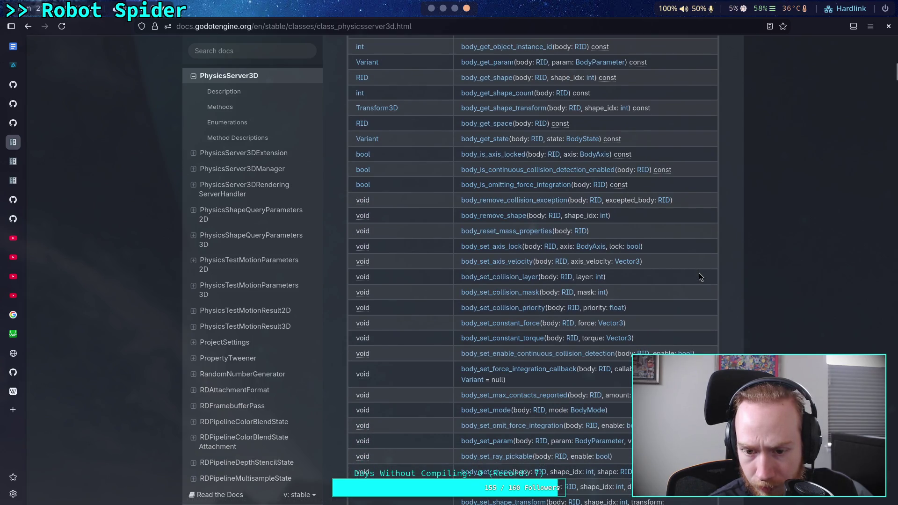
{"action": "scroll", "coordinate": [701, 277], "scroll_direction": "down", "scroll_amount": 5}
{"action": "scroll", "coordinate": [700, 277], "scroll_direction": "down", "scroll_amount": 5}
{"action": "scroll", "coordinate": [699, 276], "scroll_direction": "down", "scroll_amount": 7}
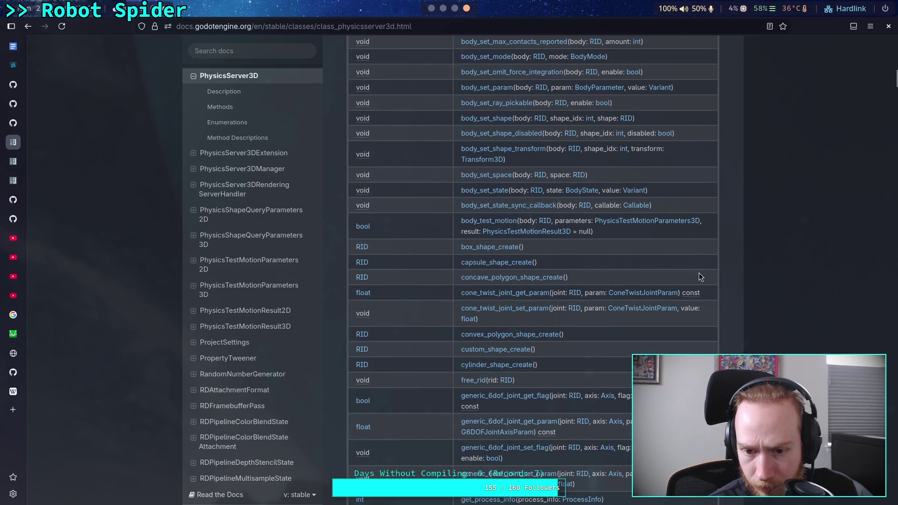
{"action": "scroll", "coordinate": [698, 276], "scroll_direction": "down", "scroll_amount": 6}
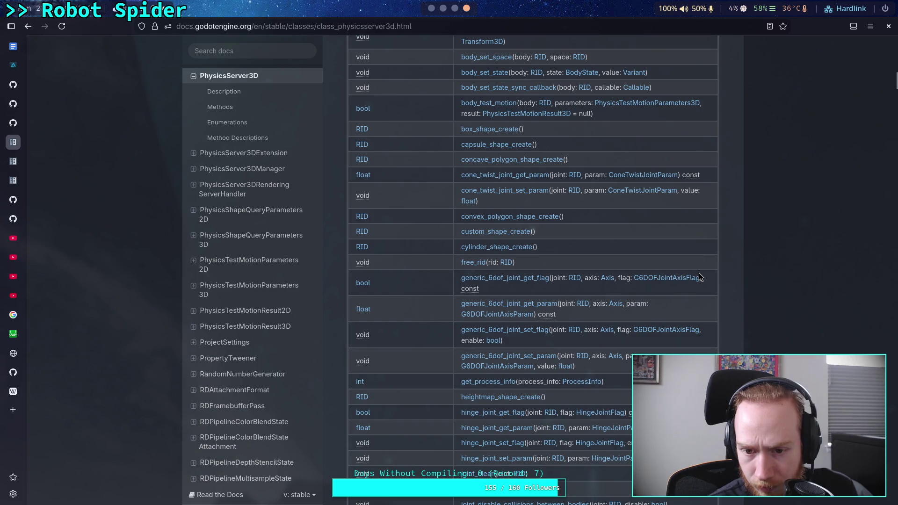
{"action": "scroll", "coordinate": [698, 277], "scroll_direction": "down", "scroll_amount": 20}
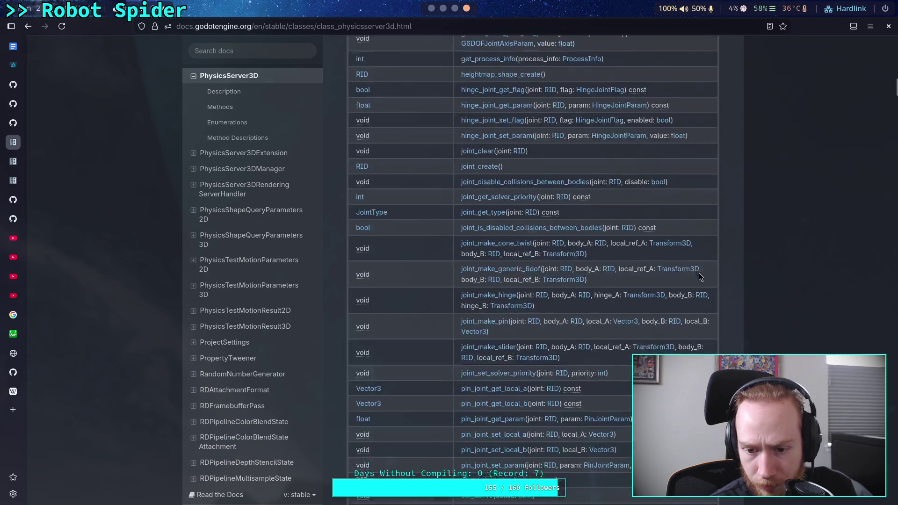
{"action": "scroll", "coordinate": [700, 276], "scroll_direction": "down", "scroll_amount": 11}
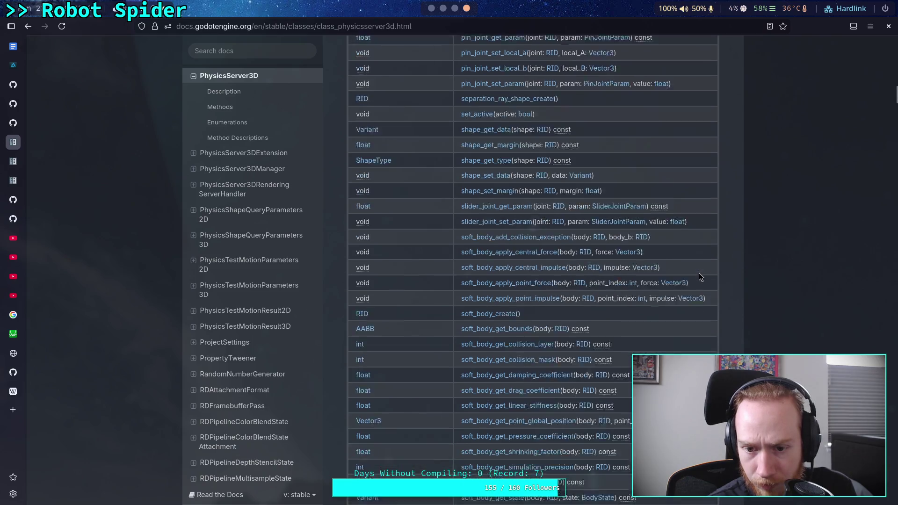
{"action": "scroll", "coordinate": [699, 276], "scroll_direction": "down", "scroll_amount": 19}
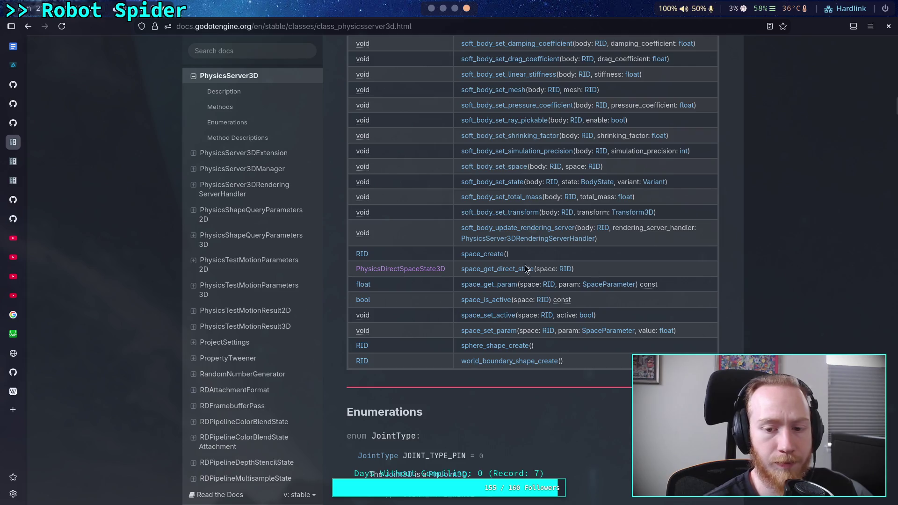
{"action": "left_click", "coordinate": [22, 122]}
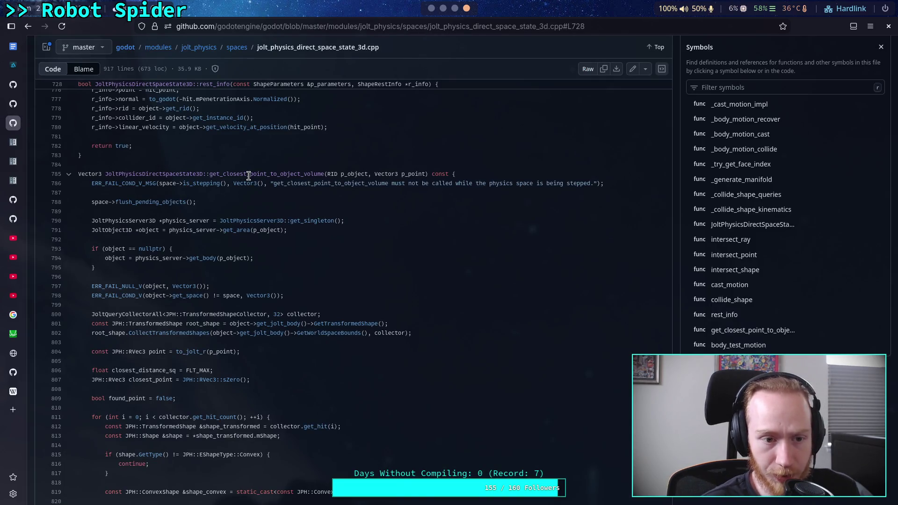
Read Jolt's get_closest_point_to_object_volume at line 785, then return to chain_ik_3d.cpp in Neovim.
{"action": "scroll", "coordinate": [224, 197], "scroll_direction": "down", "scroll_amount": 6}
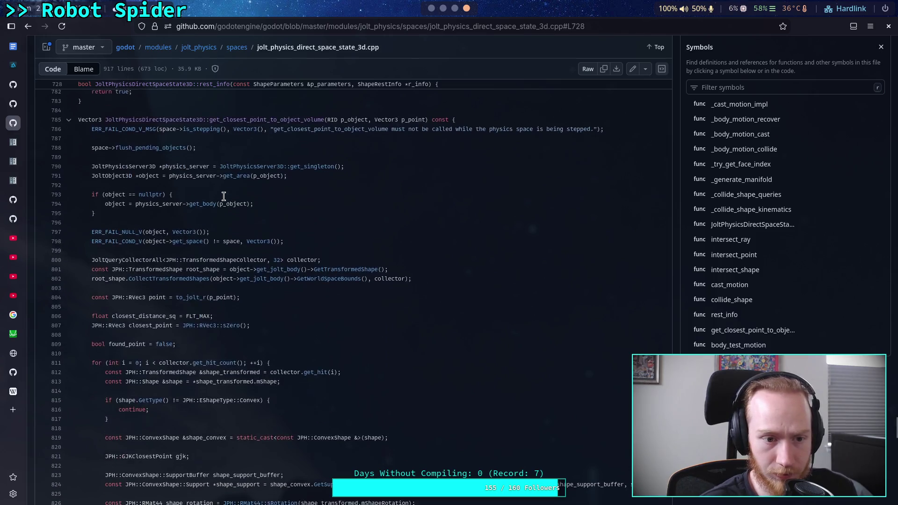
{"action": "scroll", "coordinate": [224, 196], "scroll_direction": "down", "scroll_amount": 4}
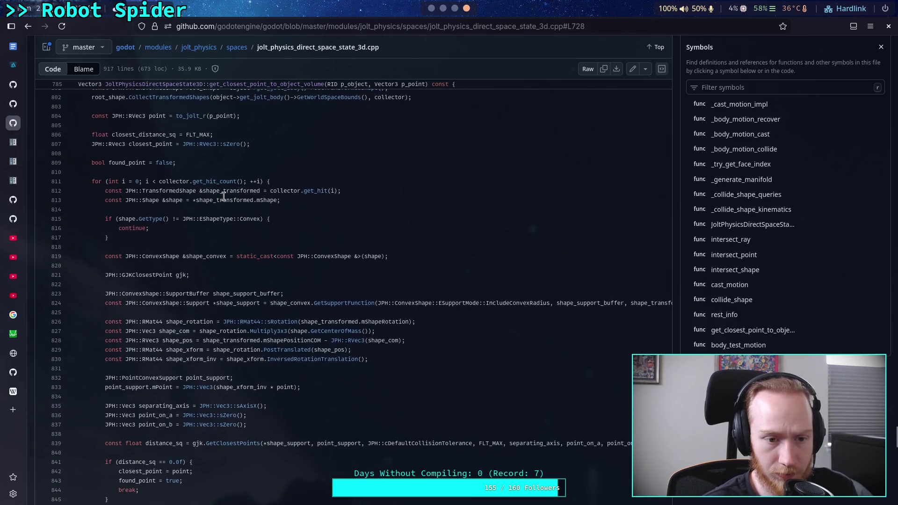
{"action": "scroll", "coordinate": [224, 196], "scroll_direction": "down", "scroll_amount": 4}
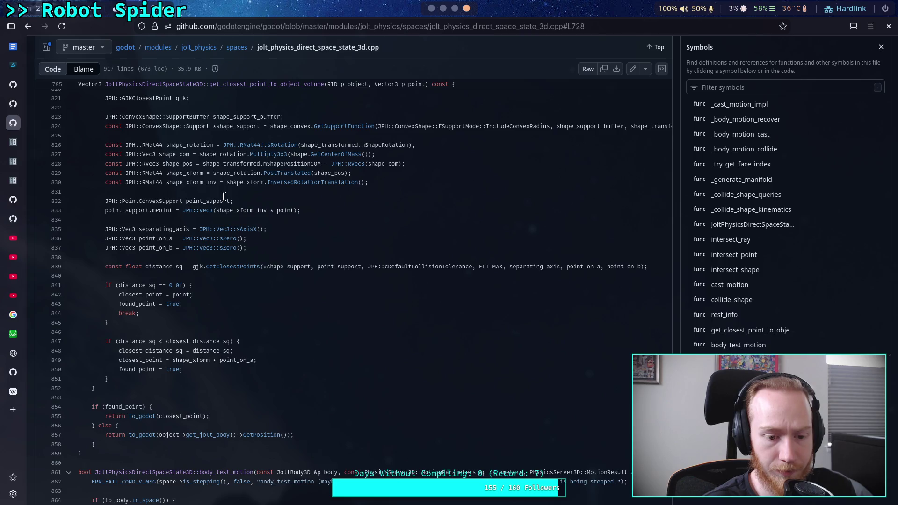
{"action": "scroll", "coordinate": [224, 197], "scroll_direction": "up", "scroll_amount": 5}
{"action": "scroll", "coordinate": [224, 197], "scroll_direction": "up", "scroll_amount": 3}
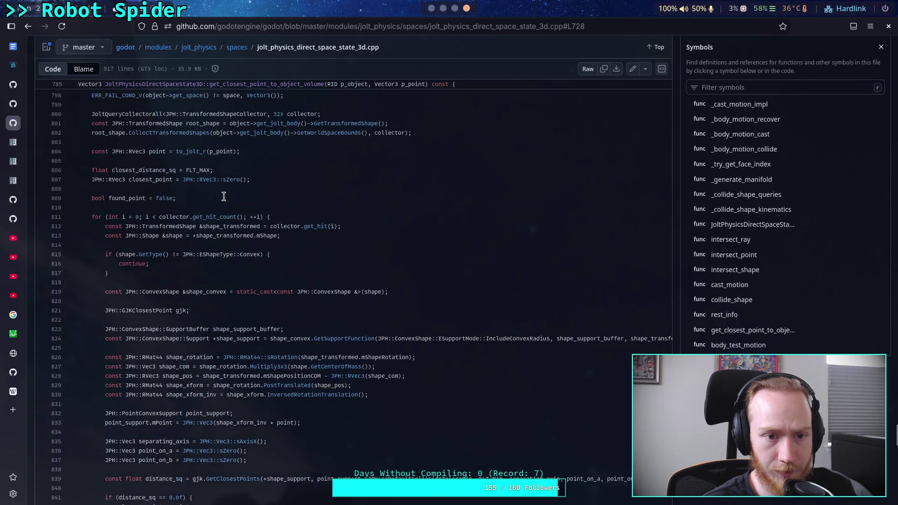
{"action": "scroll", "coordinate": [224, 197], "scroll_direction": "up", "scroll_amount": 2}
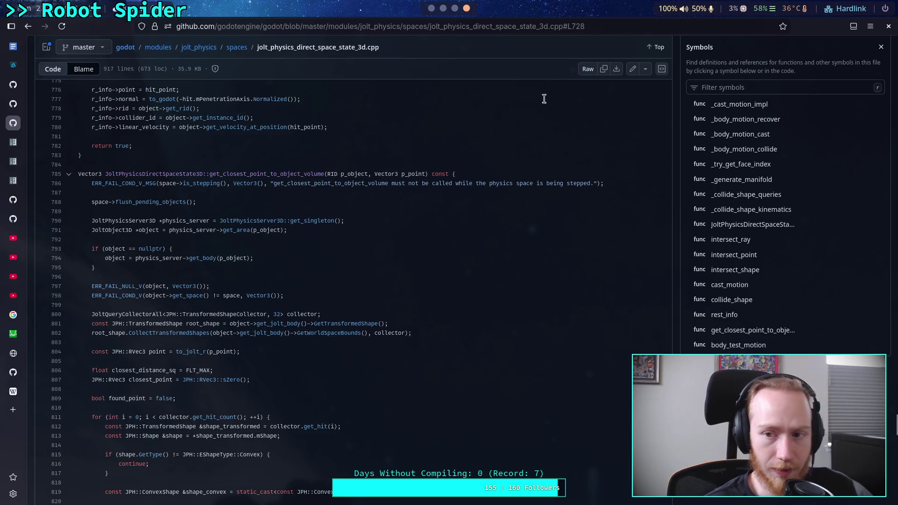
{"action": "left_click", "coordinate": [443, 8]}
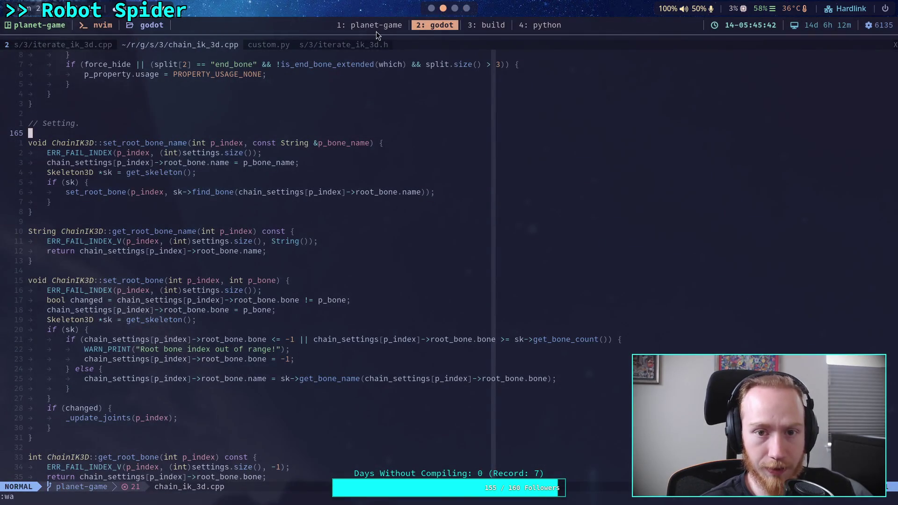
{"action": "key", "text": "3"}
{"action": "key", "text": "k"}
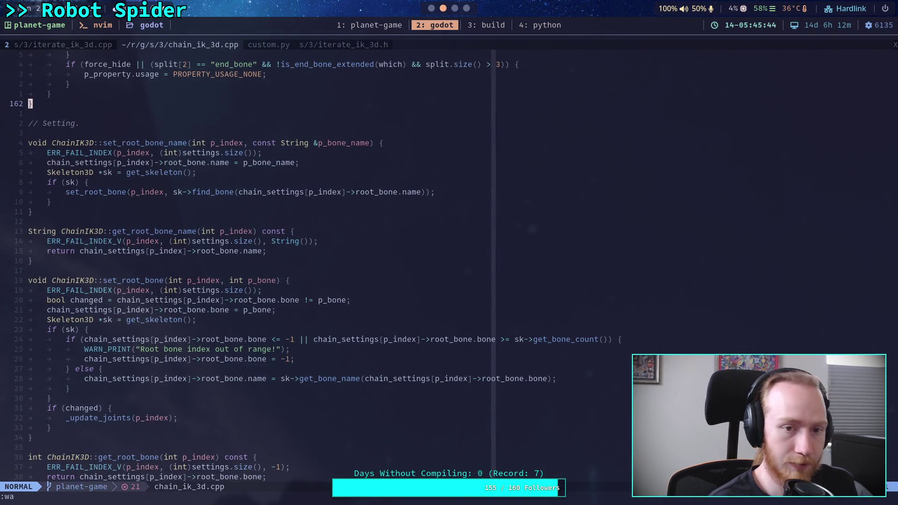
Live-grep the engine source for get_closest_point_to_object_volume and preview its header, Jolt and godot_space_3d matches.
{"action": "key", "text": "space"}
{"action": "type", "text": "fg"}
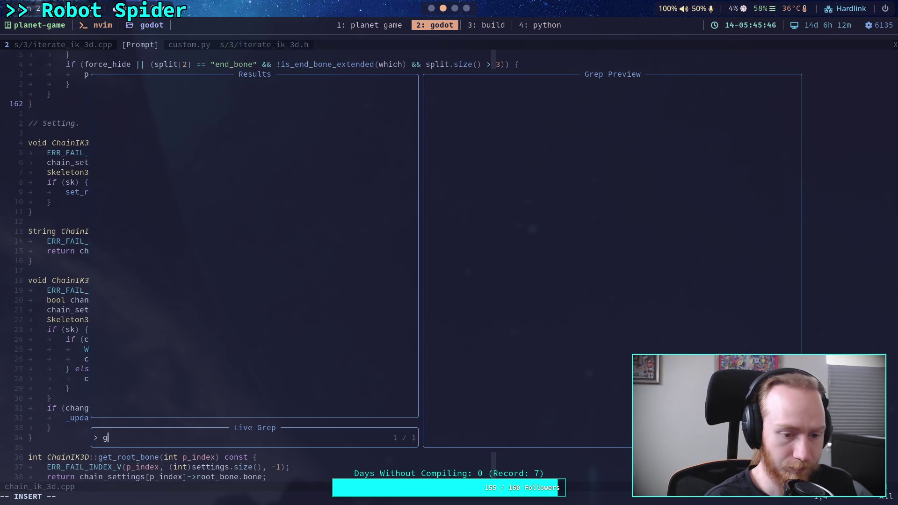
{"action": "type", "text": "get_closest_point_to_ob"}
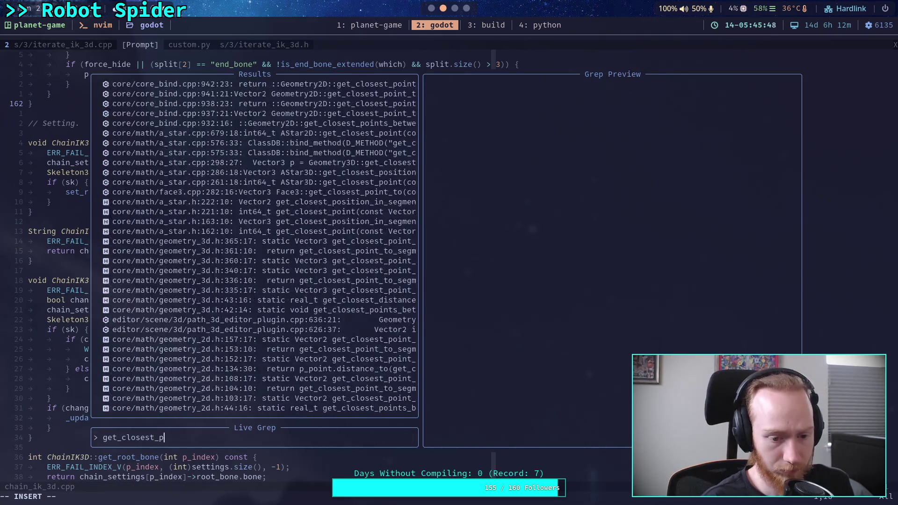
{"action": "type", "text": "ject_volume"}
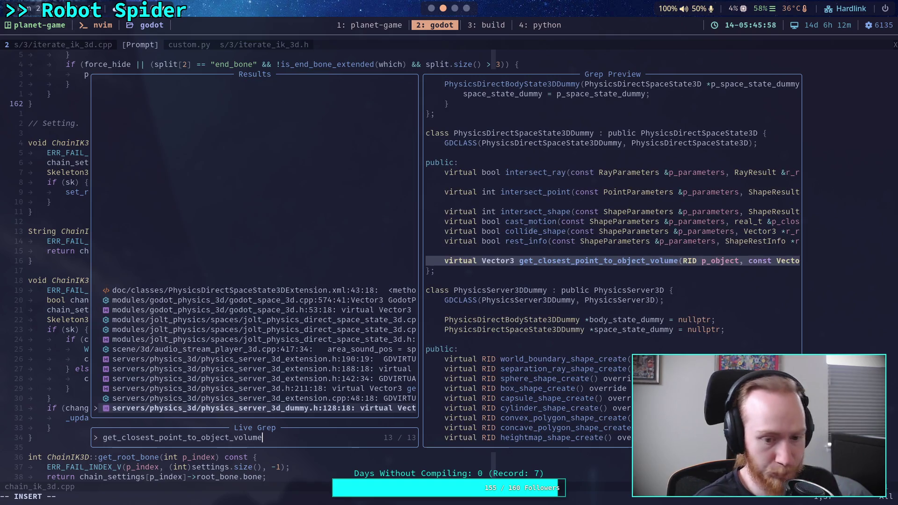
{"action": "key", "text": "ctrl+n"}
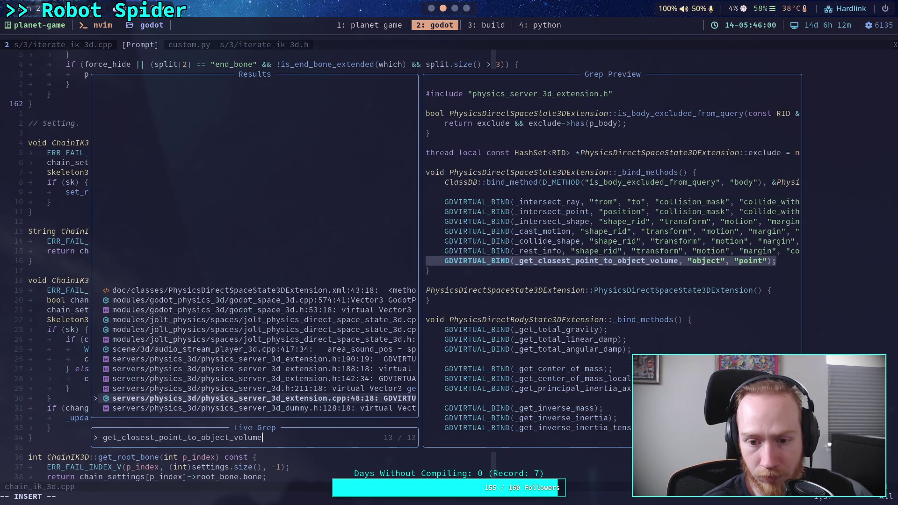
{"action": "key", "text": "ctrl+p"}
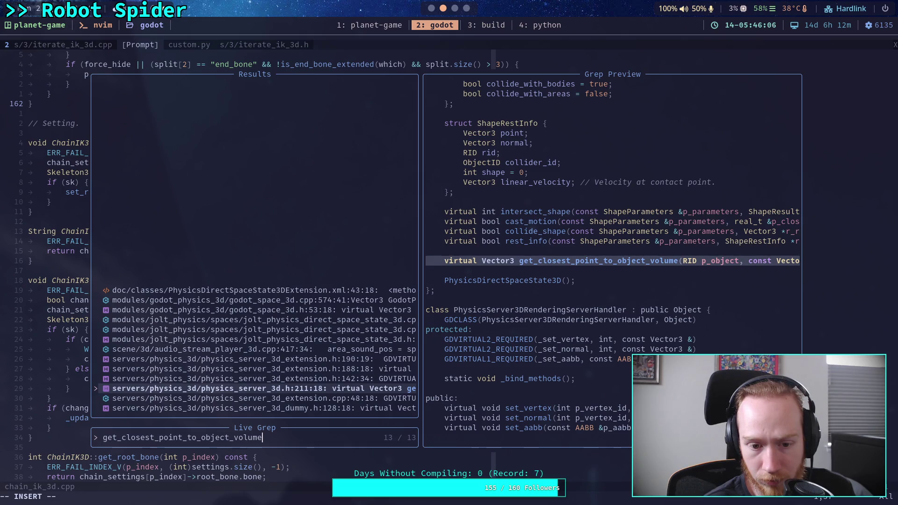
{"action": "key", "text": "ctrl+p"}
{"action": "key", "text": "ctrl+p"}
{"action": "key", "text": "ctrl+p"}
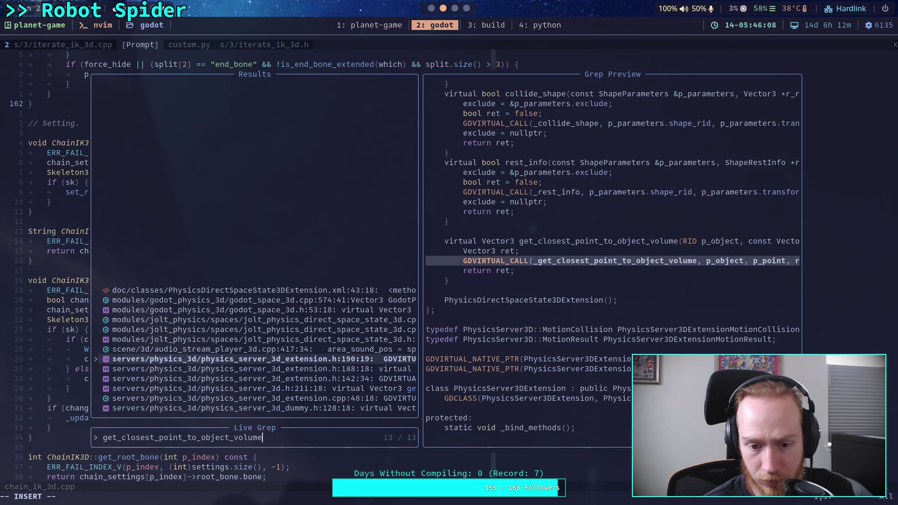
{"action": "key", "text": "ctrl+p"}
{"action": "key", "text": "ctrl+p"}
{"action": "key", "text": "ctrl+p"}
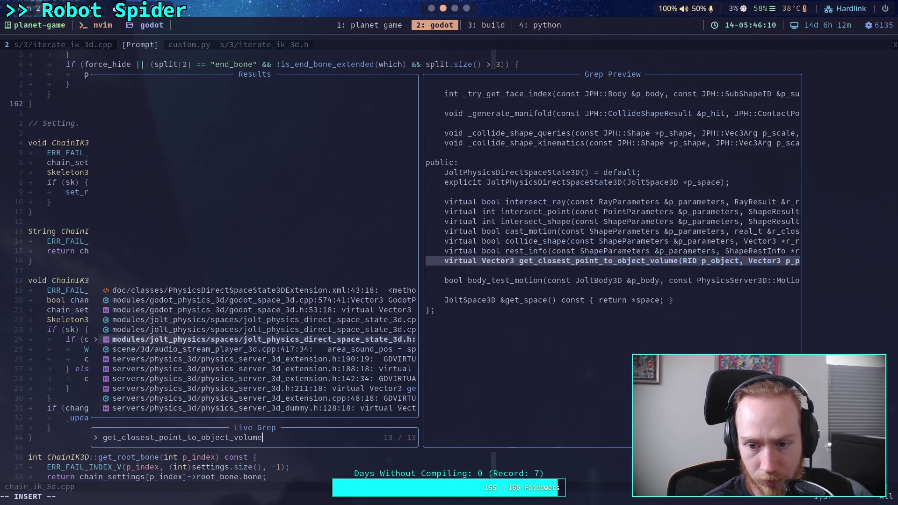
{"action": "key", "text": "ctrl+p"}
{"action": "key", "text": "ctrl+p"}
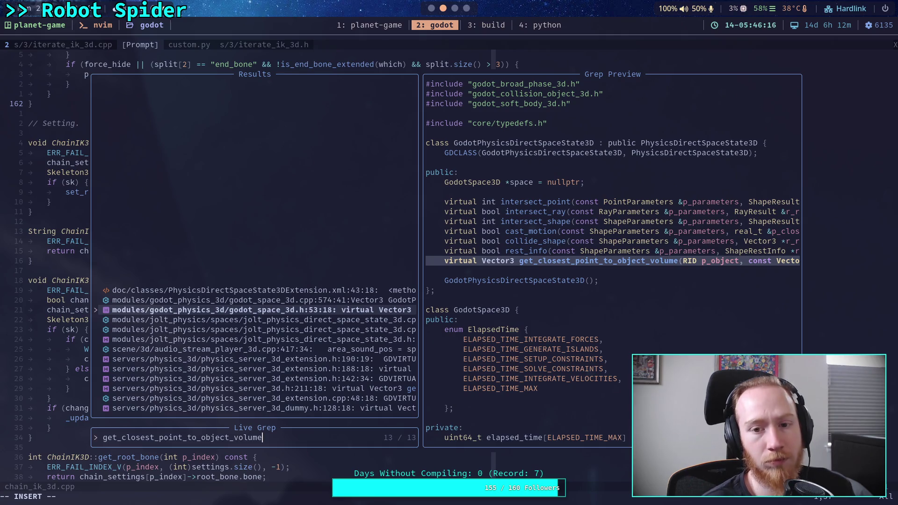
{"action": "key", "text": "ctrl+p"}
{"action": "key", "text": "ctrl+n"}
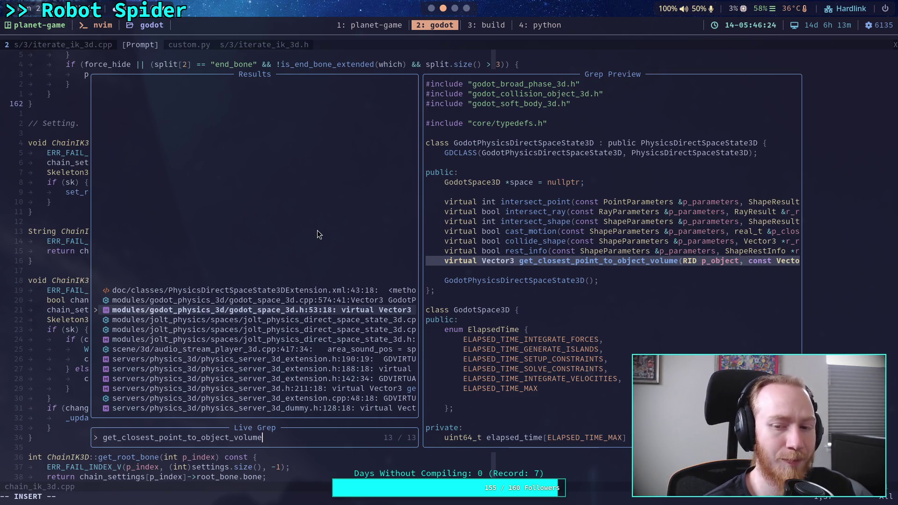
{"action": "key", "text": "ctrl+n"}
{"action": "key", "text": "ctrl+n"}
{"action": "key", "text": "ctrl+n"}
{"action": "key", "text": "ctrl+n"}
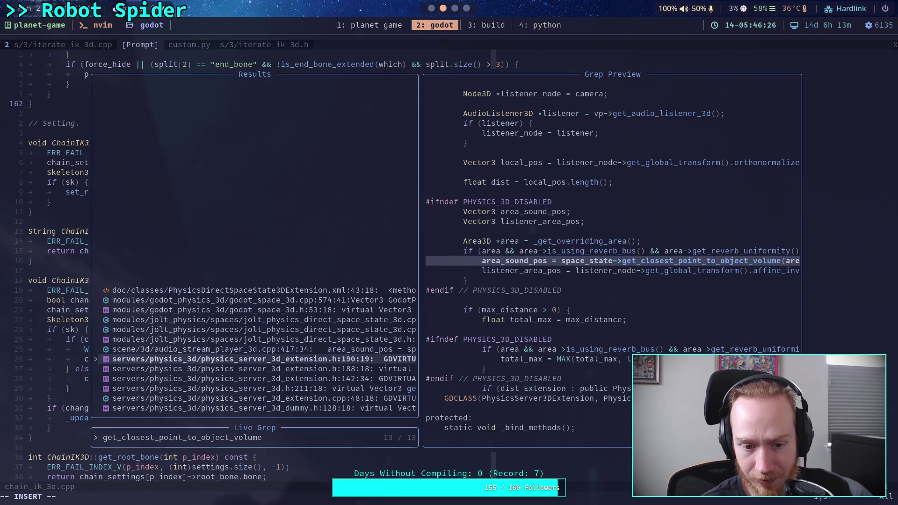
{"action": "key", "text": "ctrl+n"}
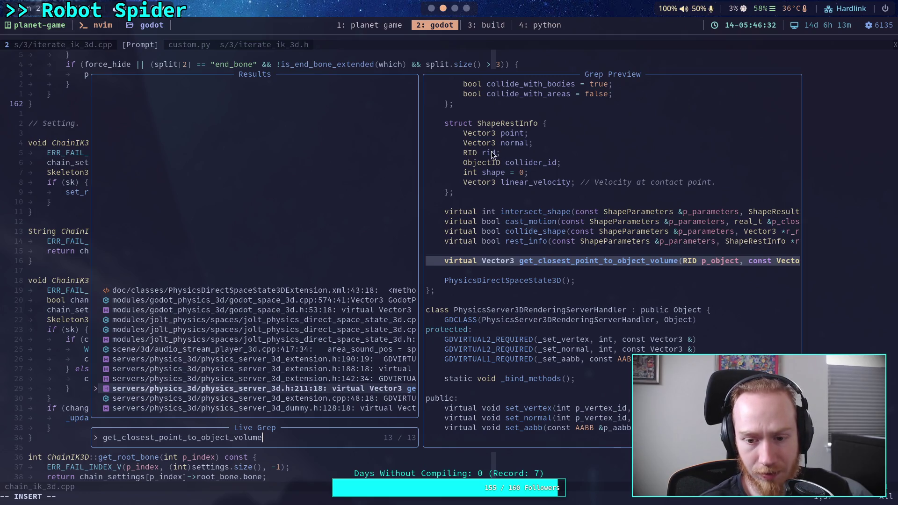
{"action": "scroll", "coordinate": [461, 12], "scroll_direction": "down", "scroll_amount": 2}
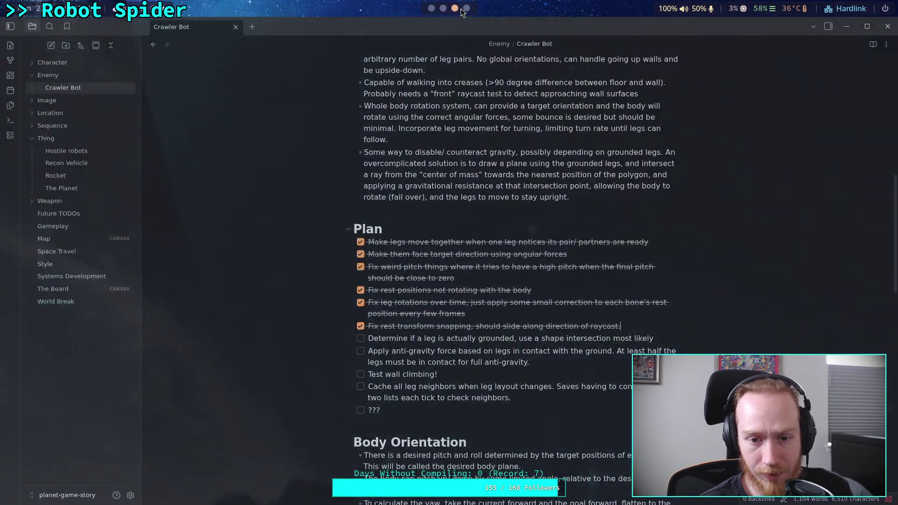
From the PhysicsServer3D docs, open the PhysicsDirectSpaceState3D reference and scan its Methods section.
{"action": "left_click", "coordinate": [13, 142]}
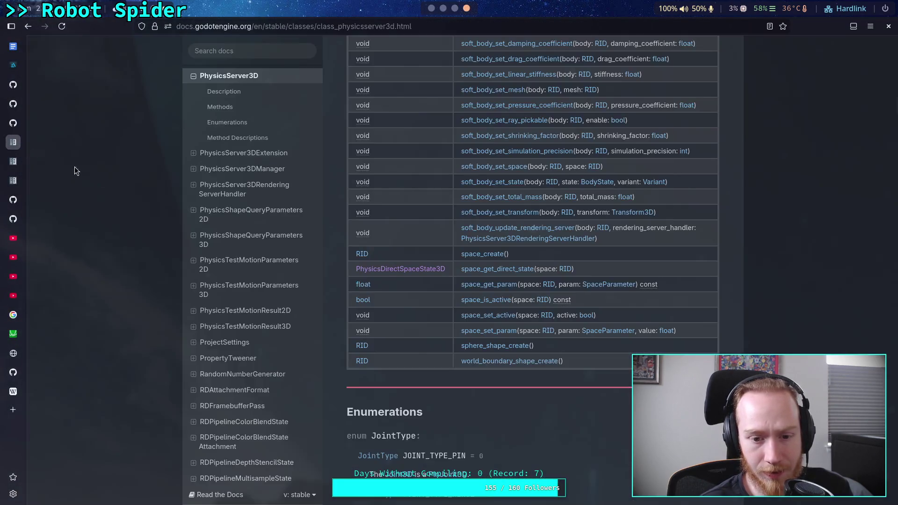
{"action": "left_click", "coordinate": [414, 267]}
{"action": "scroll", "coordinate": [416, 287], "scroll_direction": "down", "scroll_amount": 4}
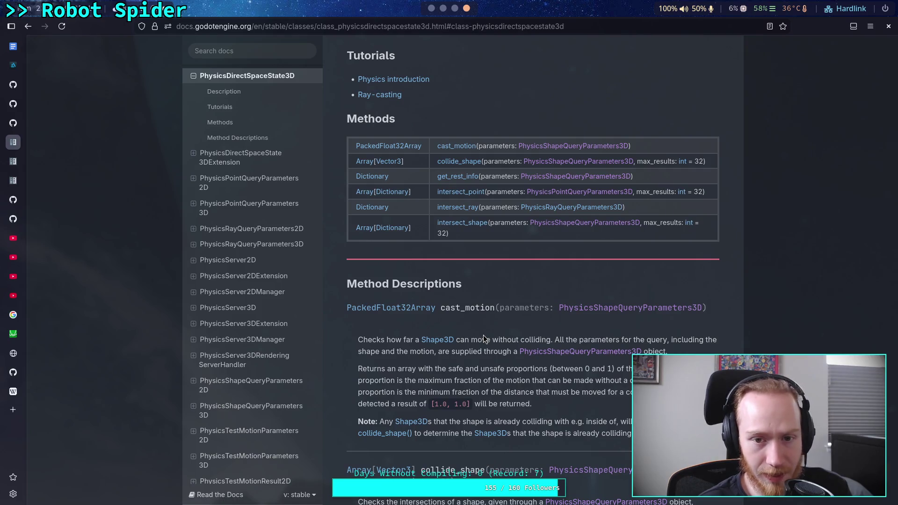
{"action": "scroll", "coordinate": [262, 304], "scroll_direction": "up", "scroll_amount": 2}
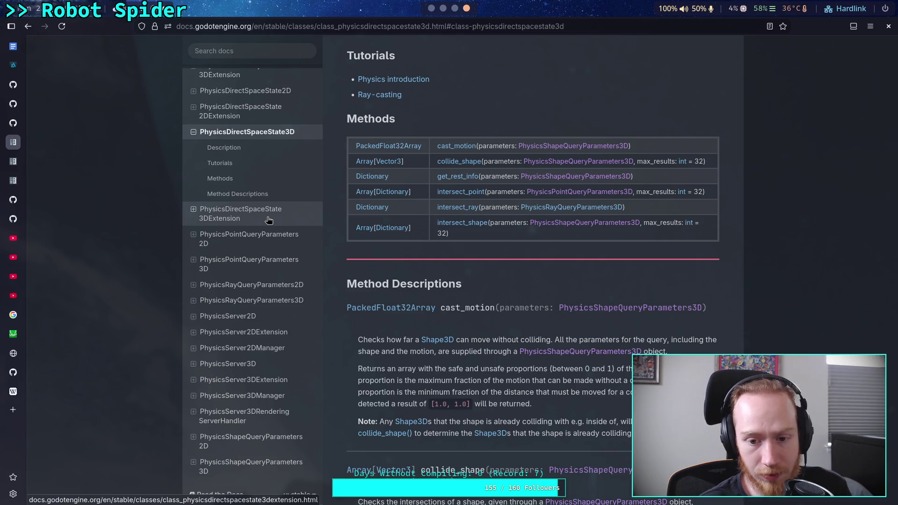
{"action": "scroll", "coordinate": [431, 10], "scroll_direction": "up", "scroll_amount": 2}
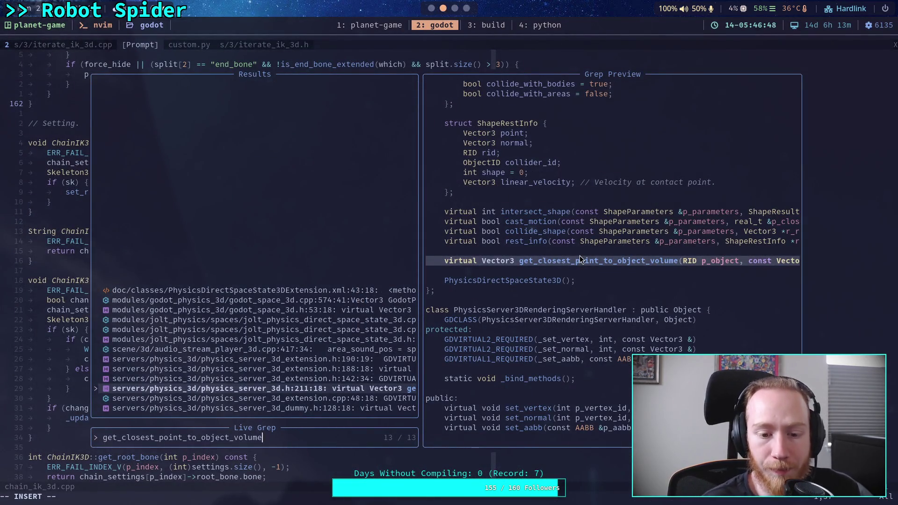
Preview the physics_server_3d_extension.h and .cpp grep matches, then return to CrawlerLeg.gd in Godot.
{"action": "key", "text": "Down"}
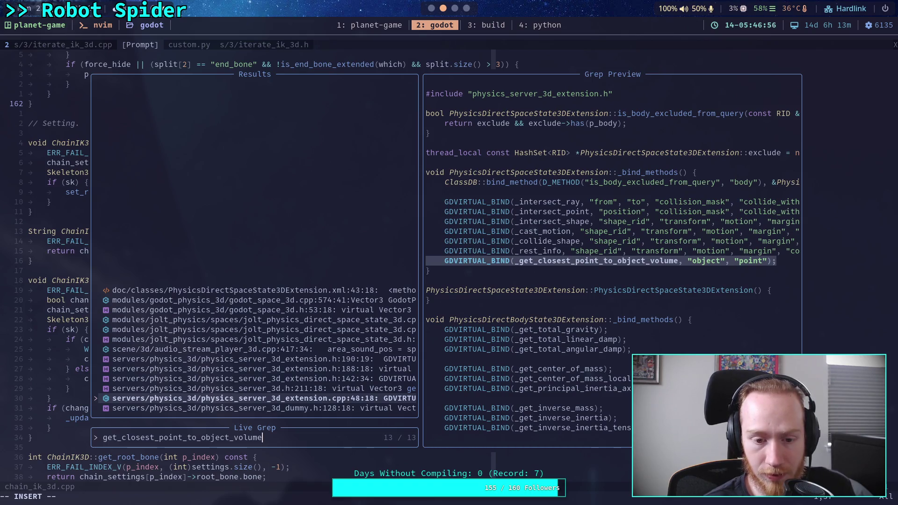
{"action": "key", "text": "Up"}
{"action": "key", "text": "Up"}
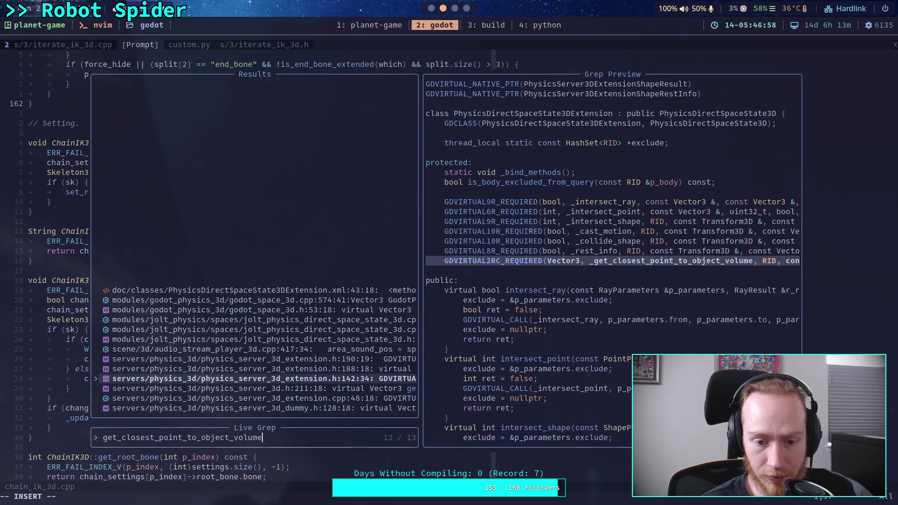
{"action": "key", "text": "Down"}
{"action": "key", "text": "Up"}
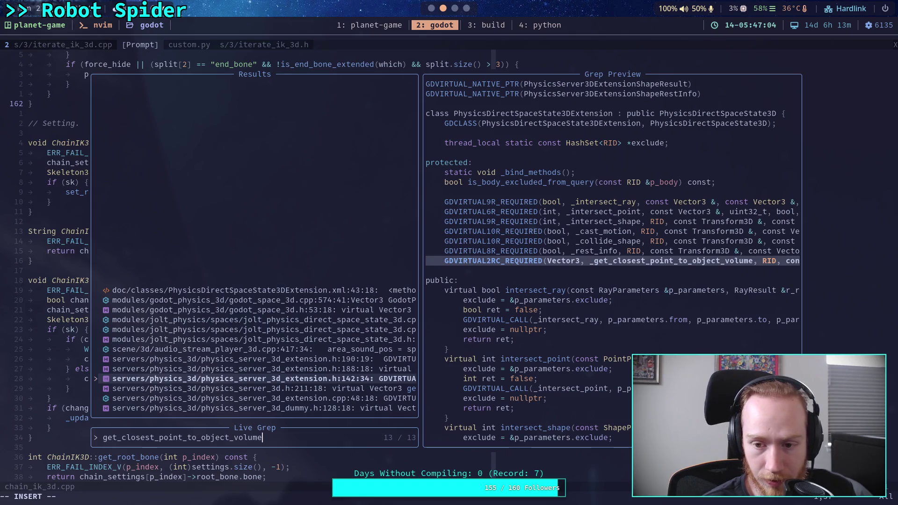
{"action": "key", "text": "Up"}
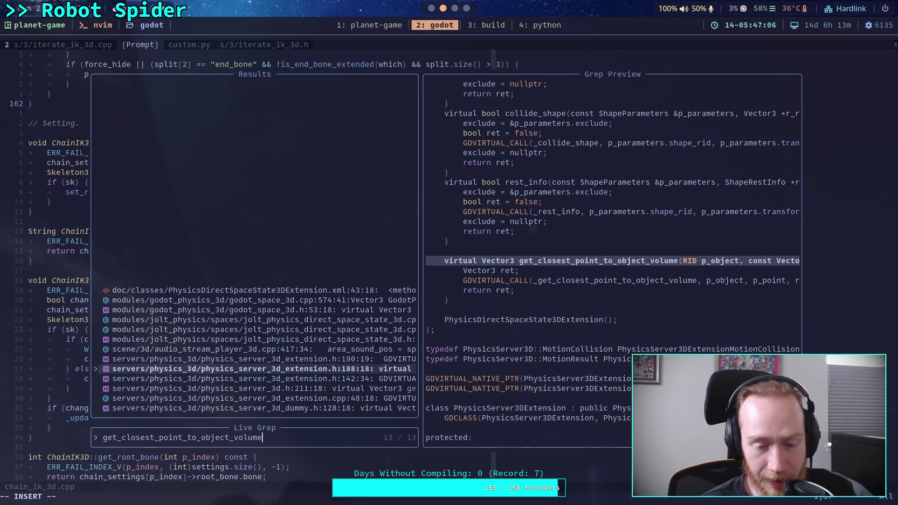
{"action": "key", "text": "Down"}
{"action": "key", "text": "Down"}
{"action": "key", "text": "Down"}
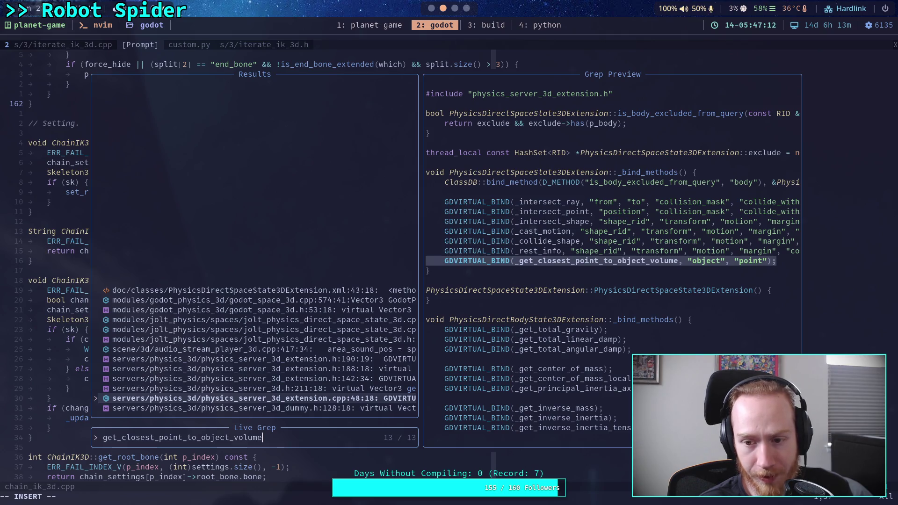
{"action": "key", "text": "alt+Tab"}
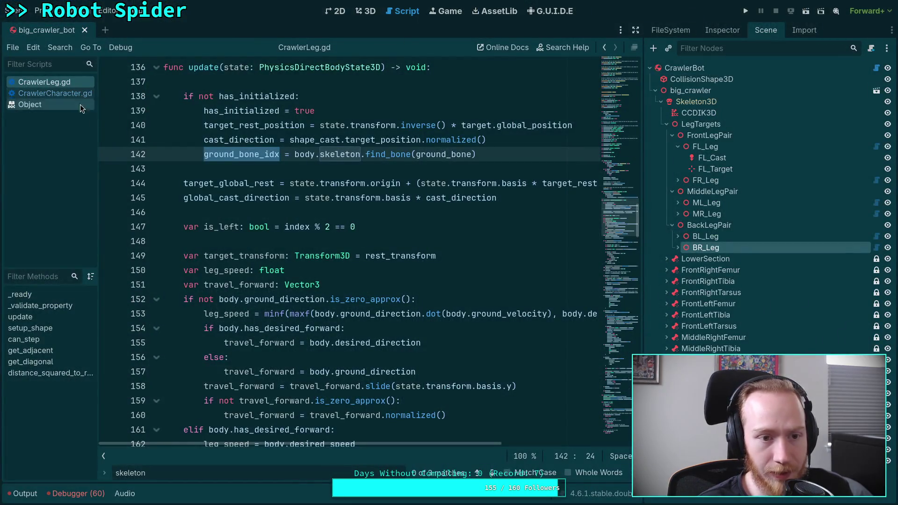
Add a new line below the ground_bone_idx assignment, trying and discarding a body.direct reference.
{"action": "left_click", "coordinate": [516, 159]}
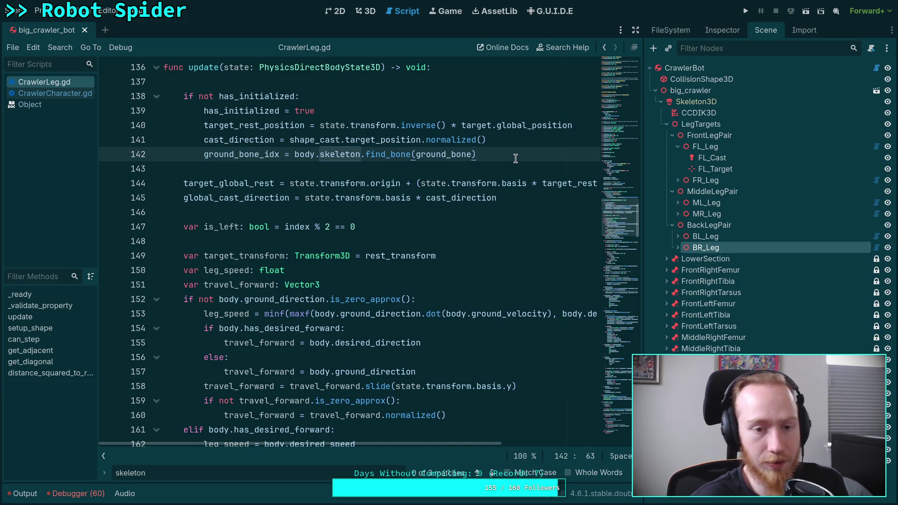
{"action": "key", "text": "Return"}
{"action": "type", "text": "body."}
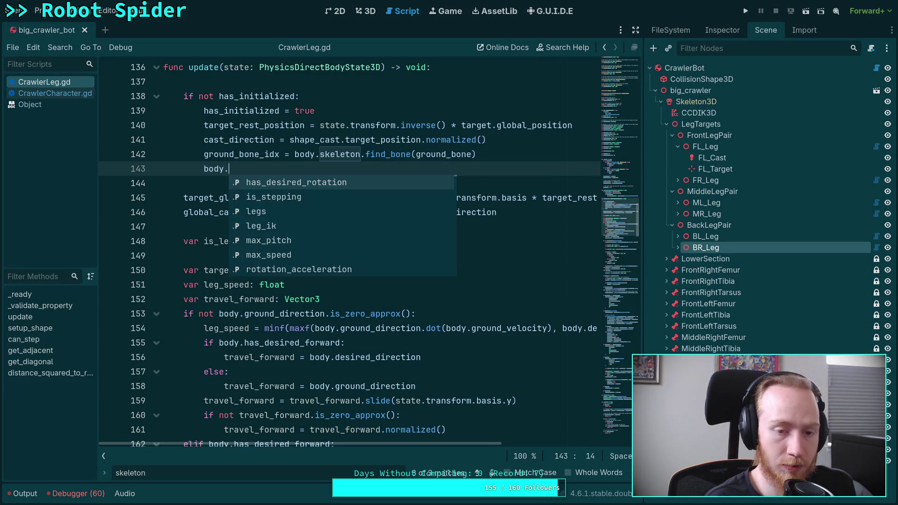
{"action": "type", "text": "direct"}
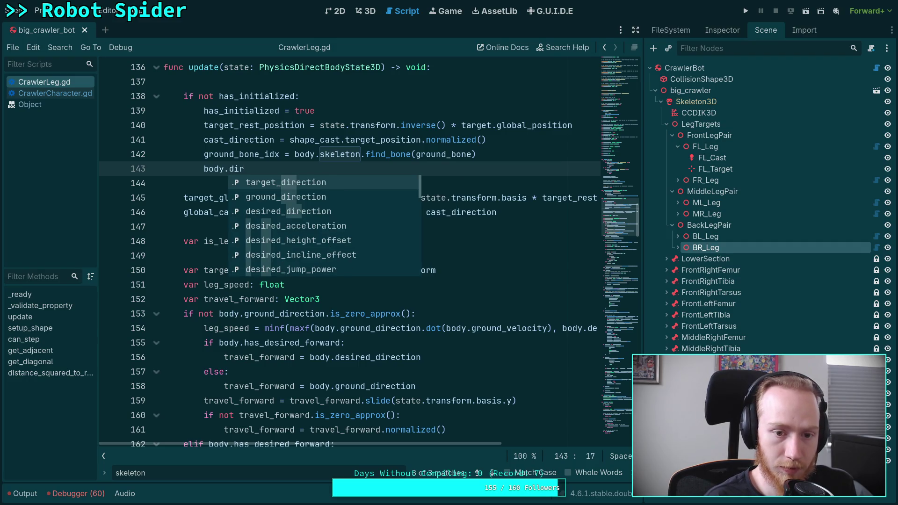
{"action": "key", "text": "BackSpace"}
{"action": "key", "text": "BackSpace"}
{"action": "key", "text": "BackSpace"}
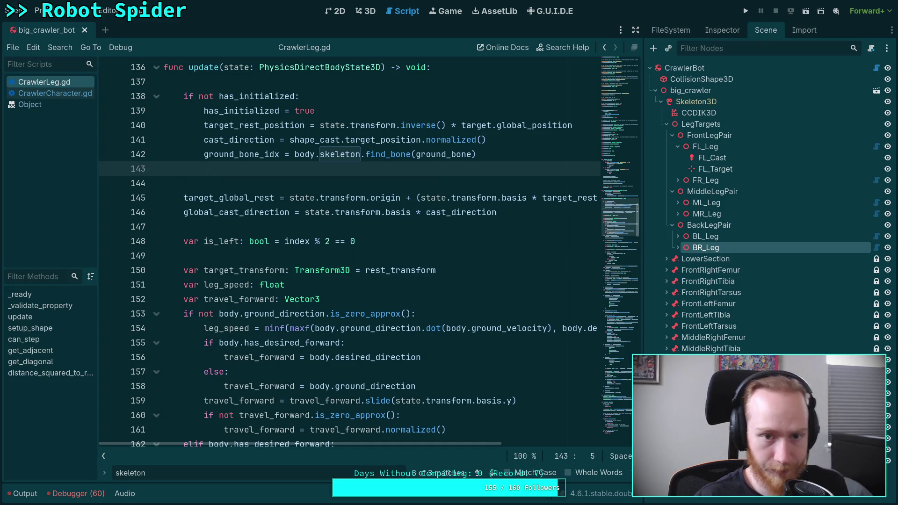
{"action": "right_click", "coordinate": [356, 69]}
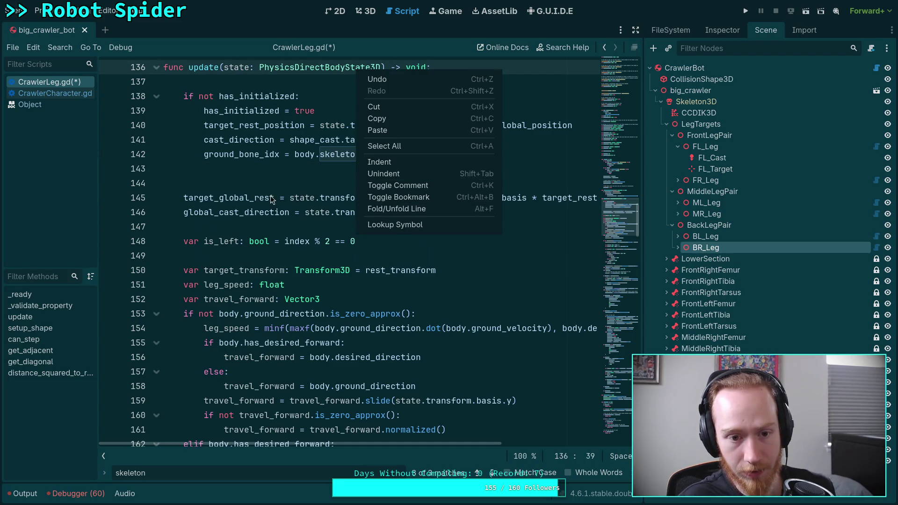
Write state.get_space_state(). on line 144, browse its completions, and look up get_space_state in the help.
{"action": "left_click", "coordinate": [262, 185]}
{"action": "type", "text": "state."}
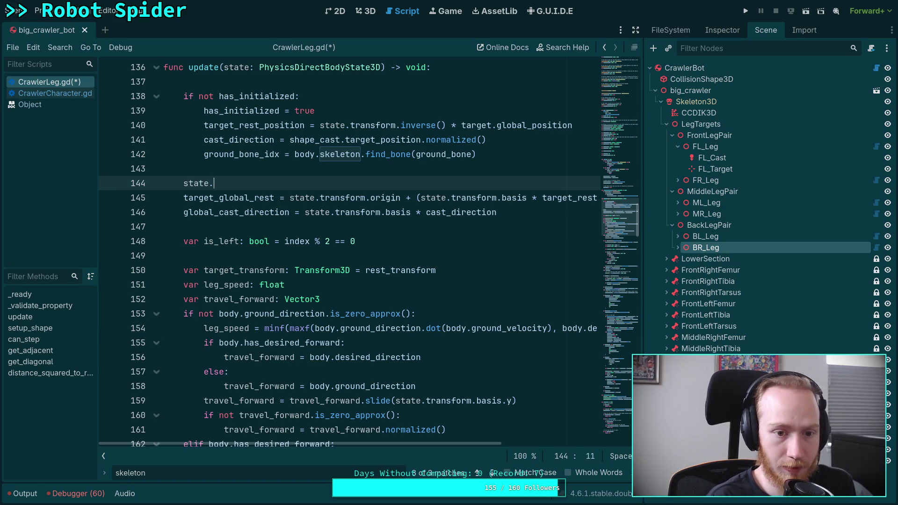
{"action": "type", "text": "get"}
{"action": "key", "text": "Return"}
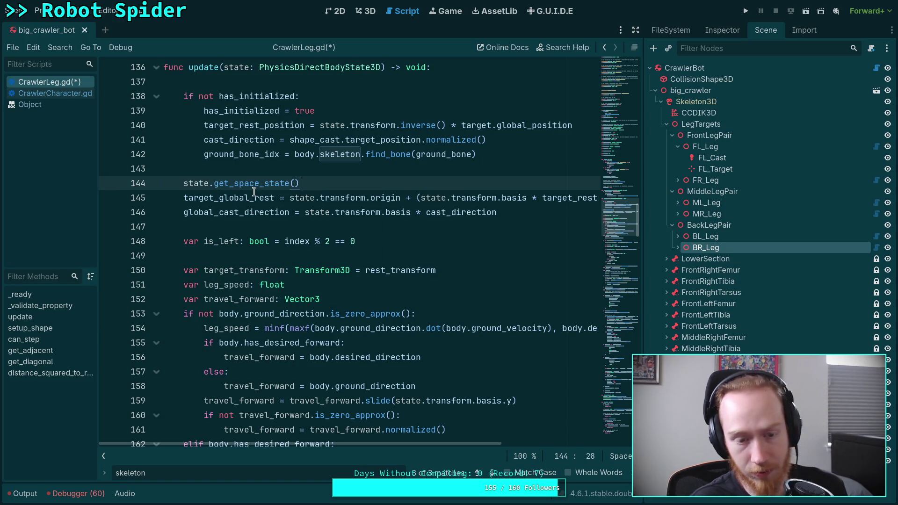
{"action": "type", "text": "."}
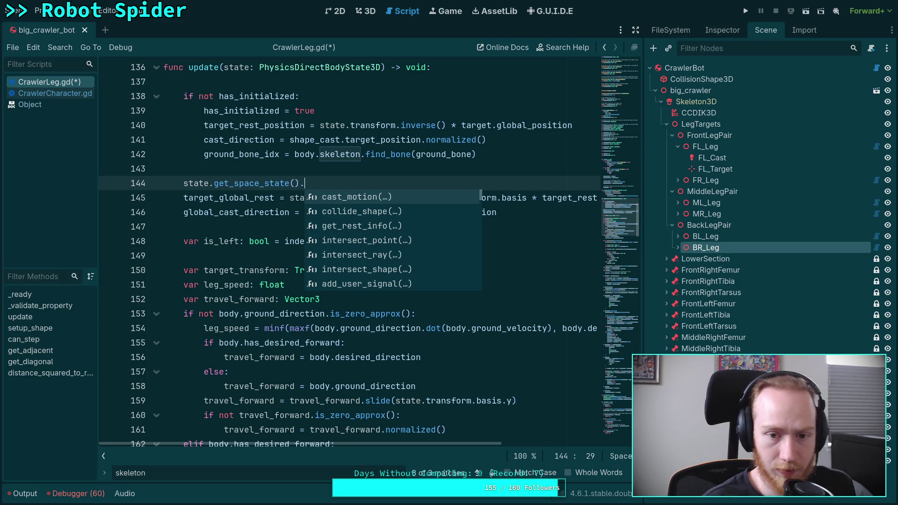
{"action": "key", "text": "Down"}
{"action": "key", "text": "Down"}
{"action": "key", "text": "Down"}
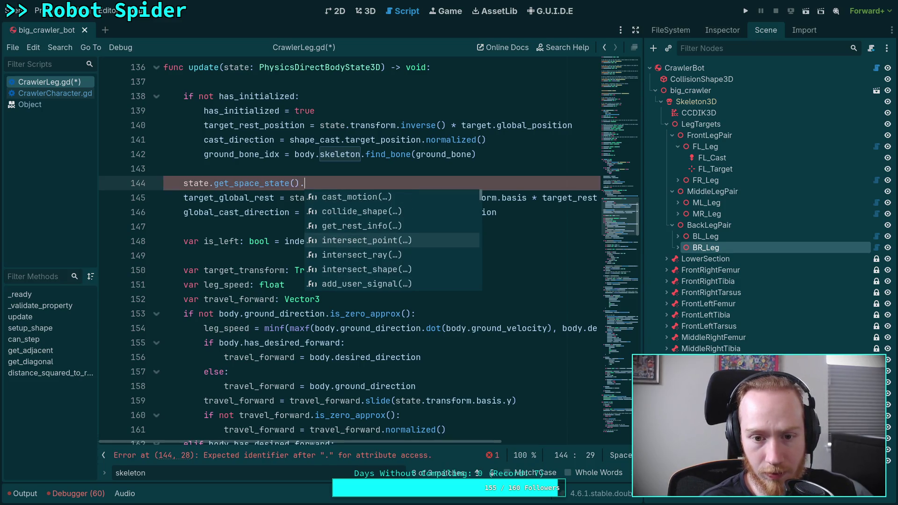
{"action": "left_click", "coordinate": [264, 183]}
{"action": "right_click", "coordinate": [263, 183]}
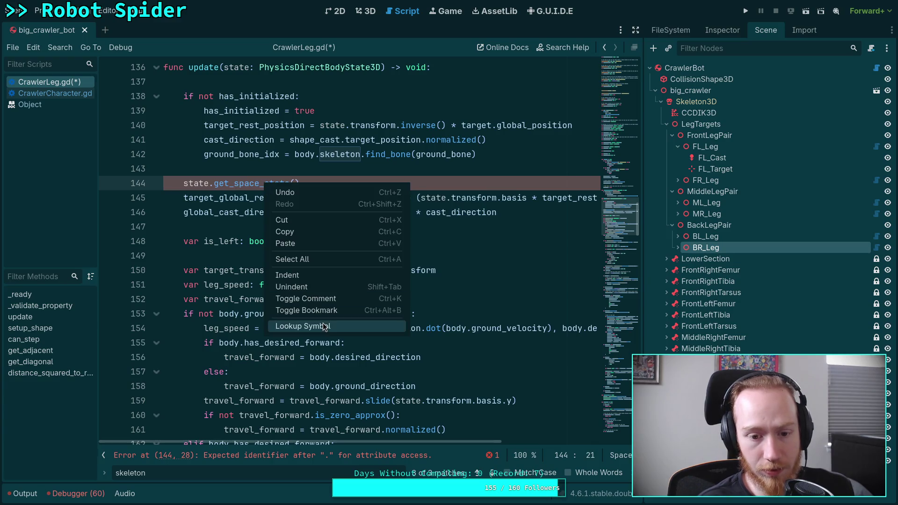
{"action": "left_click", "coordinate": [324, 326]}
{"action": "scroll", "coordinate": [258, 256], "scroll_direction": "up", "scroll_amount": 5}
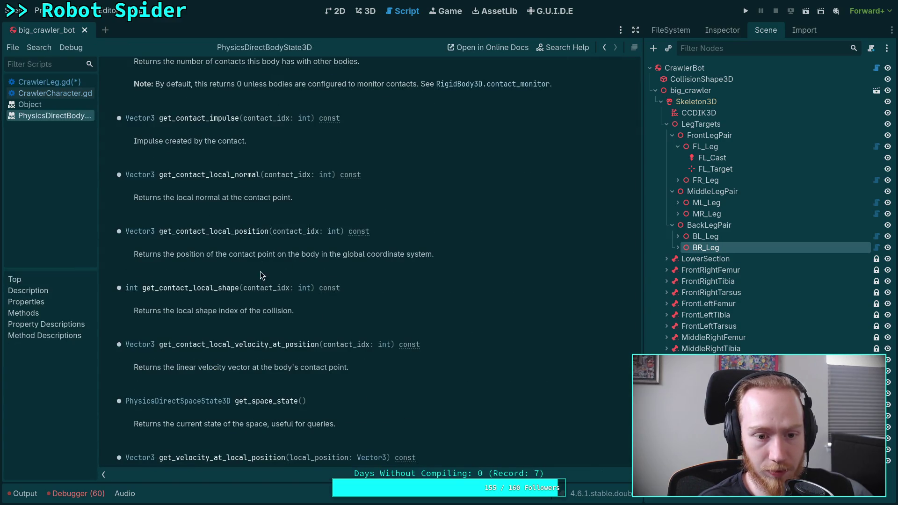
Go from PhysicsDirectSpaceState3D to PhysicsDirectSpaceState3DExtension and highlight _get_closest_point_to_object_volume.
{"action": "scroll", "coordinate": [262, 270], "scroll_direction": "down", "scroll_amount": 3}
{"action": "left_click", "coordinate": [202, 257]}
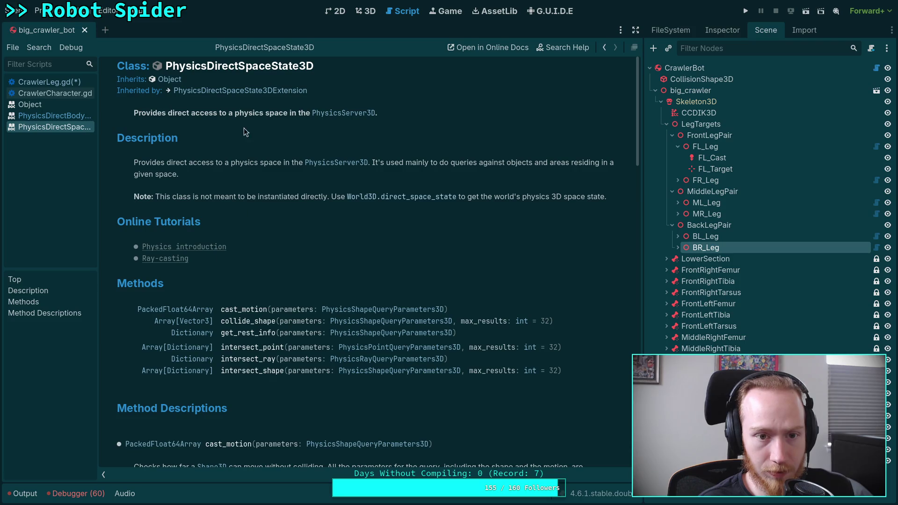
{"action": "left_click", "coordinate": [250, 92]}
{"action": "scroll", "coordinate": [290, 275], "scroll_direction": "down", "scroll_amount": 3}
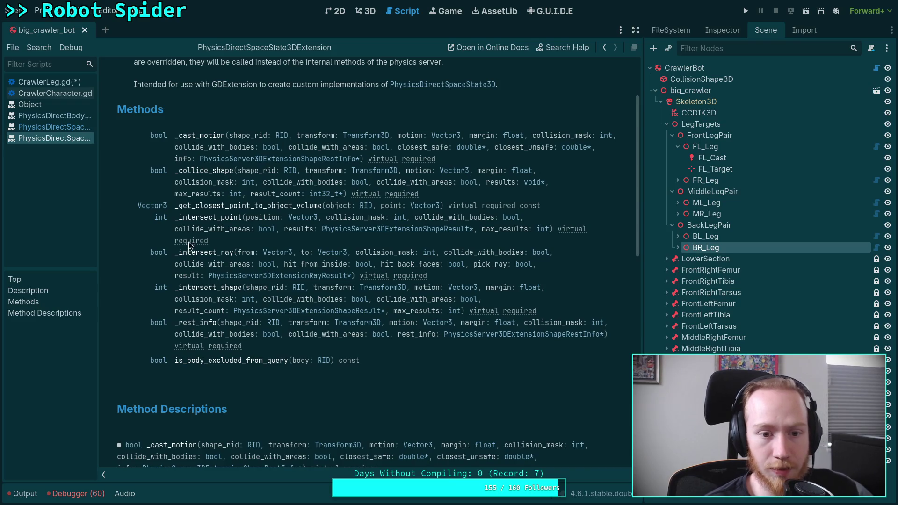
{"action": "left_click_drag", "start_coordinate": [175, 205], "coordinate": [322, 206]}
Scan the Extension's method descriptions, then return to Neovim's live grep of the engine source.
{"action": "scroll", "coordinate": [321, 243], "scroll_direction": "down", "scroll_amount": 10}
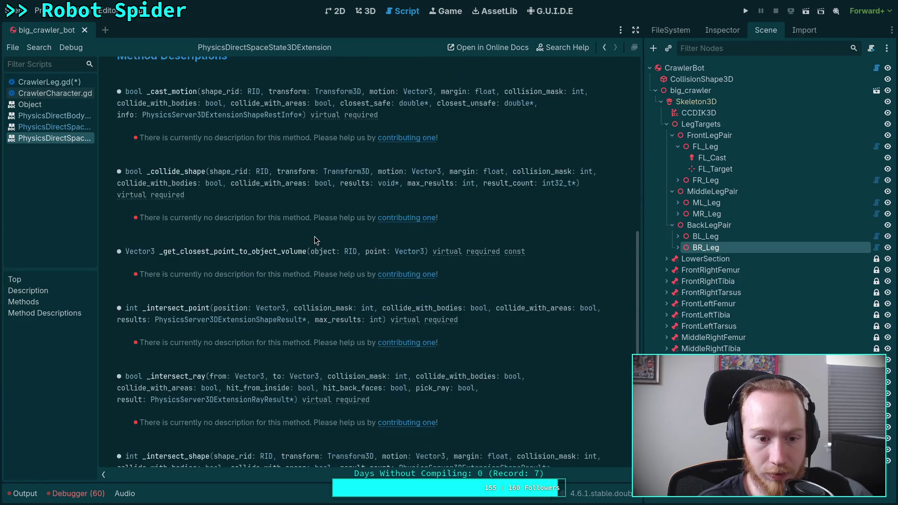
{"action": "scroll", "coordinate": [314, 237], "scroll_direction": "down", "scroll_amount": 5}
{"action": "scroll", "coordinate": [314, 237], "scroll_direction": "up", "scroll_amount": 2}
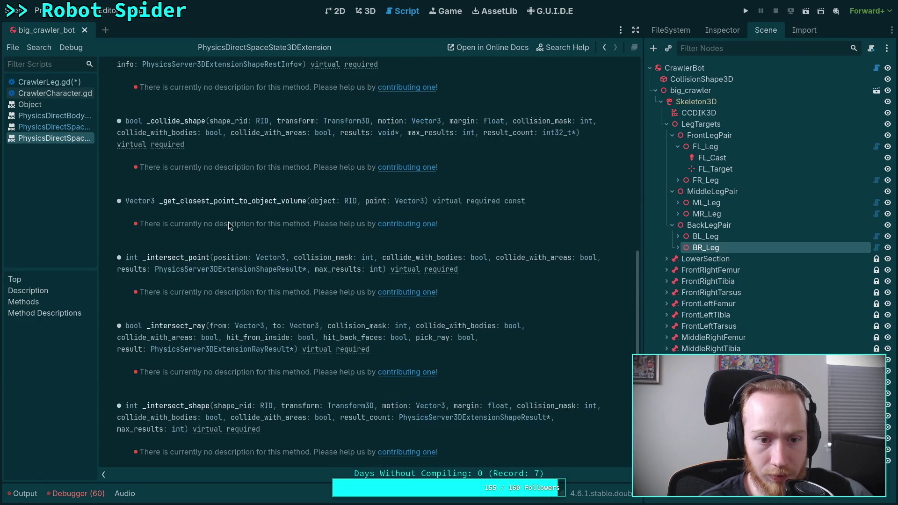
{"action": "scroll", "coordinate": [224, 221], "scroll_direction": "up", "scroll_amount": 1}
{"action": "scroll", "coordinate": [225, 221], "scroll_direction": "down", "scroll_amount": 4}
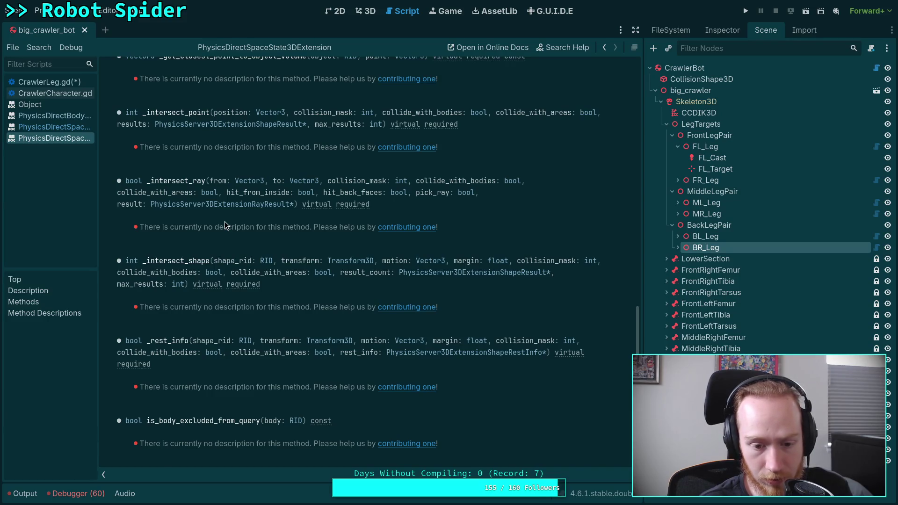
{"action": "scroll", "coordinate": [224, 220], "scroll_direction": "up", "scroll_amount": 10}
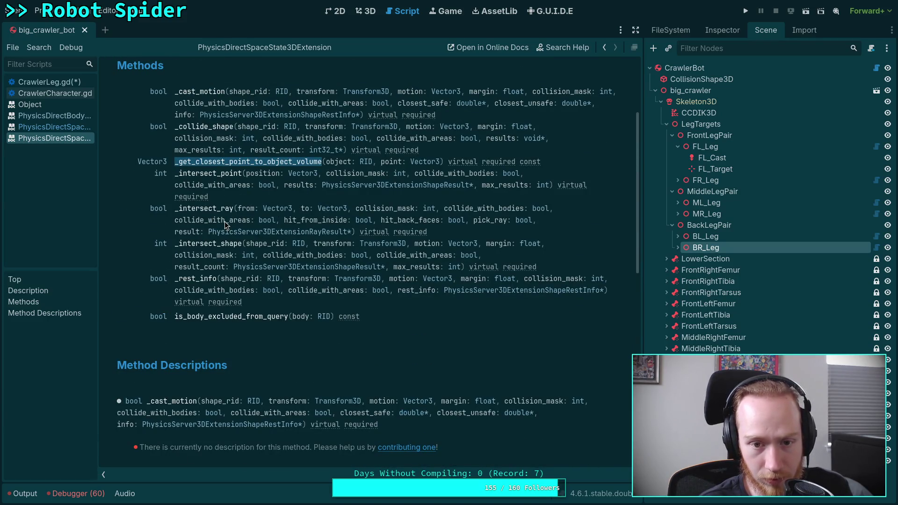
{"action": "left_click", "coordinate": [447, 10]}
{"action": "left_click", "coordinate": [412, 11]}
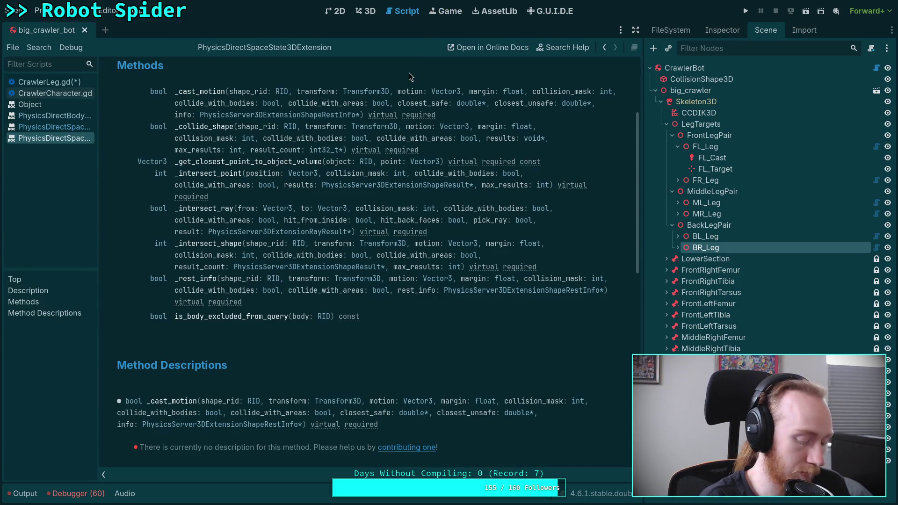
{"action": "key", "text": "super+2"}
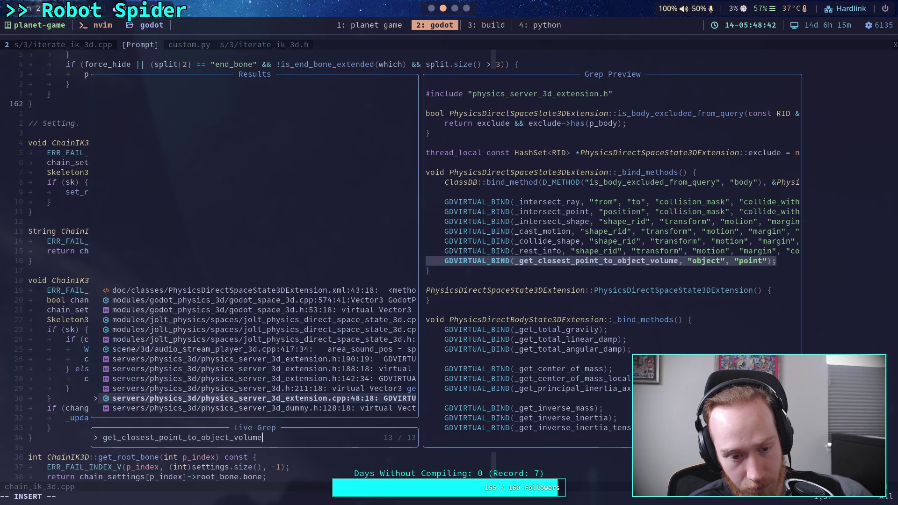
{"action": "key", "text": "super+2"}
{"action": "scroll", "coordinate": [529, 330], "scroll_direction": "up", "scroll_amount": 1}
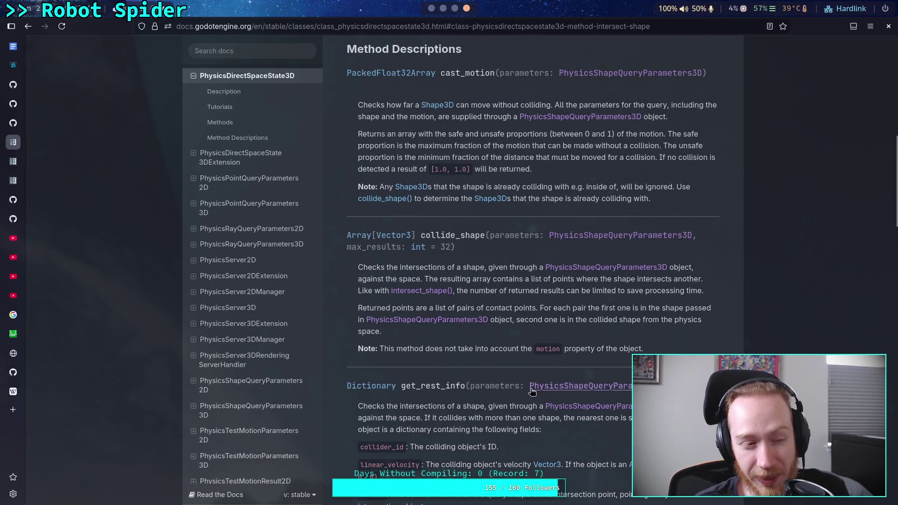
{"action": "scroll", "coordinate": [527, 378], "scroll_direction": "down", "scroll_amount": 5}
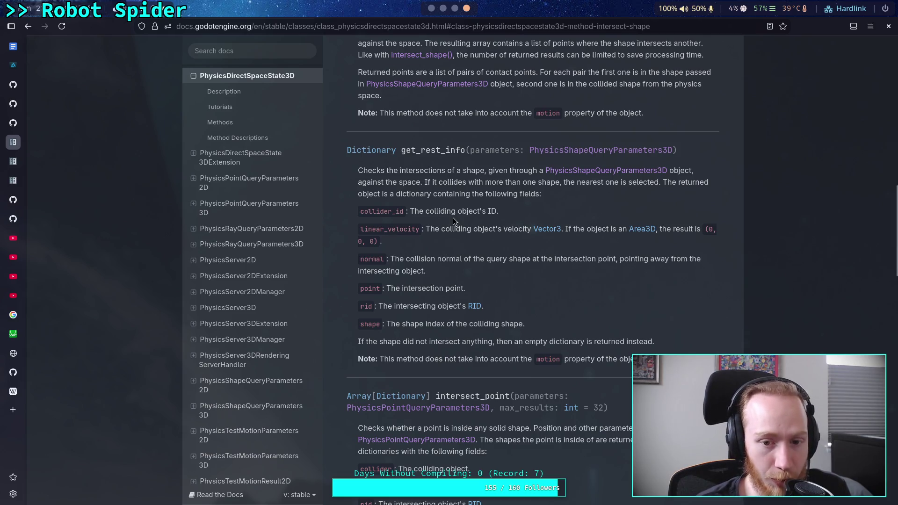
{"action": "scroll", "coordinate": [480, 257], "scroll_direction": "down", "scroll_amount": 4}
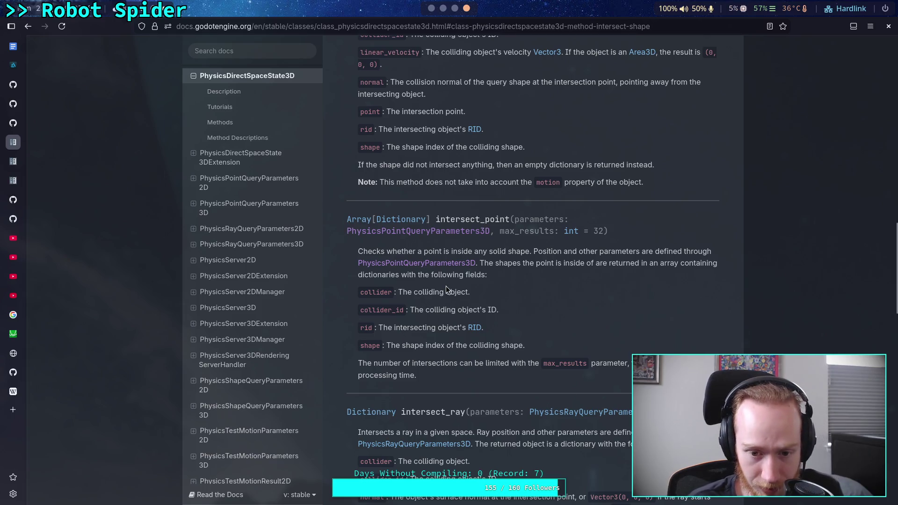
{"action": "scroll", "coordinate": [444, 292], "scroll_direction": "down", "scroll_amount": 10}
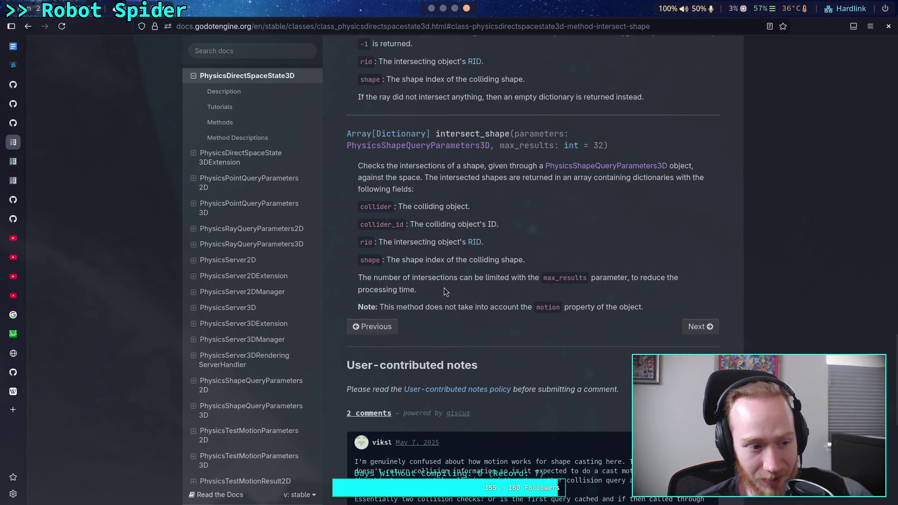
{"action": "scroll", "coordinate": [444, 289], "scroll_direction": "up", "scroll_amount": 10}
{"action": "scroll", "coordinate": [441, 290], "scroll_direction": "up", "scroll_amount": 2}
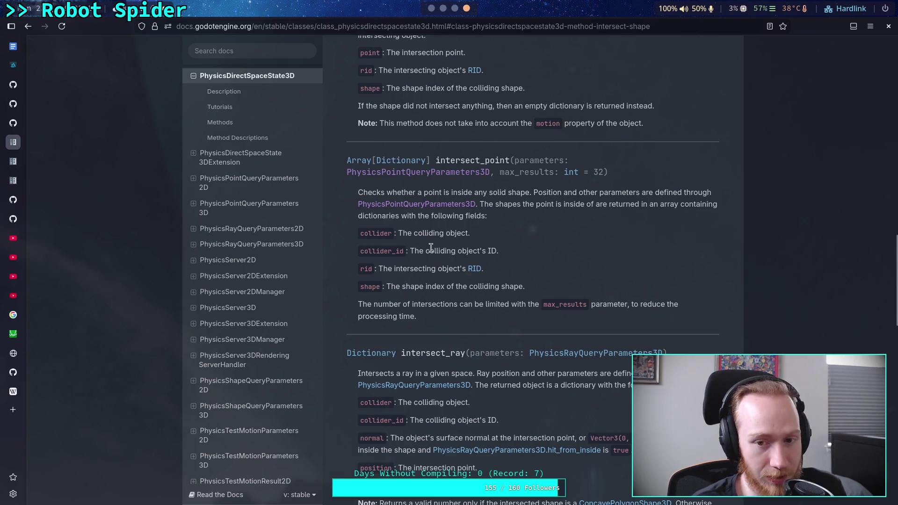
{"action": "left_click_drag", "start_coordinate": [520, 287], "coordinate": [359, 286]}
{"action": "left_click", "coordinate": [417, 267]}
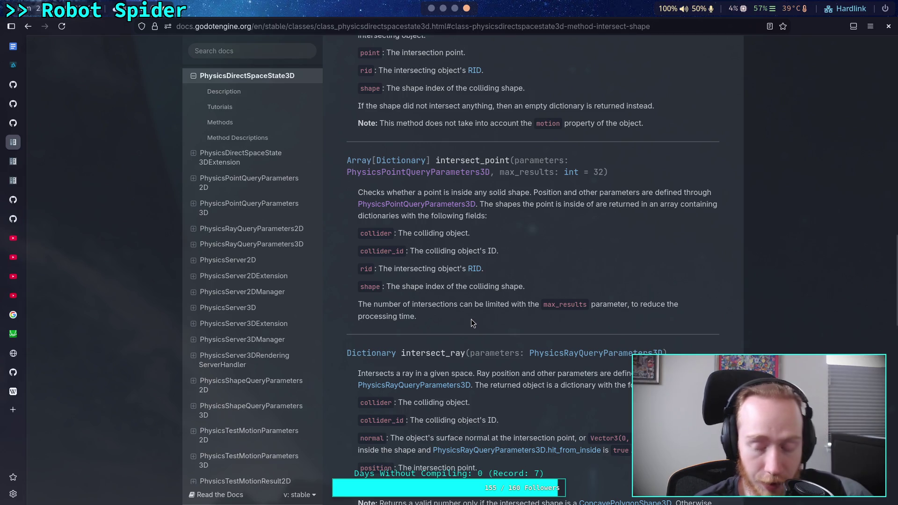
{"action": "scroll", "coordinate": [470, 315], "scroll_direction": "down", "scroll_amount": 8}
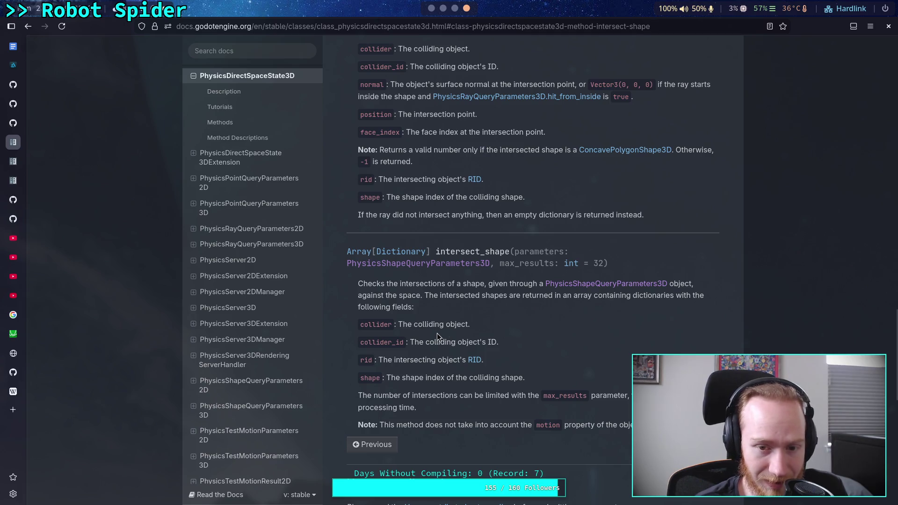
{"action": "scroll", "coordinate": [437, 333], "scroll_direction": "up", "scroll_amount": 4}
{"action": "scroll", "coordinate": [436, 335], "scroll_direction": "up", "scroll_amount": 11}
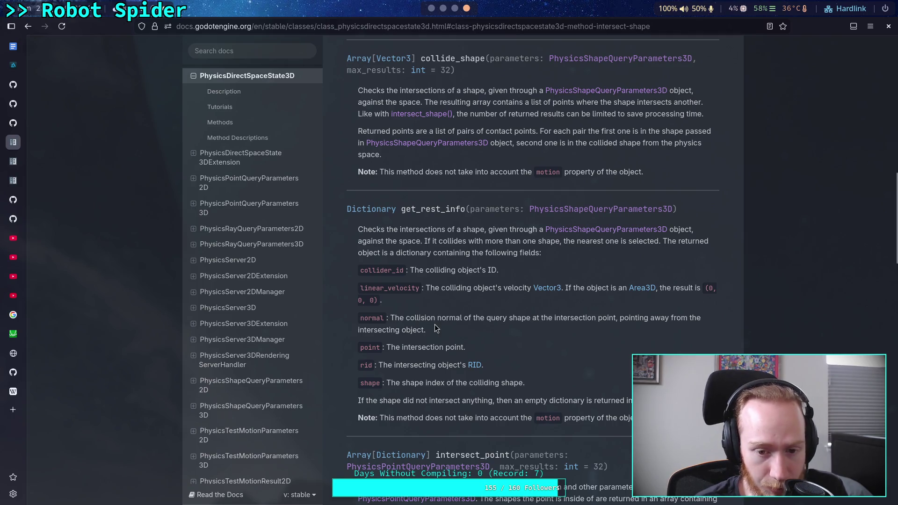
{"action": "mouse_move", "coordinate": [462, 347]}
{"action": "left_mouse_down"}
{"action": "mouse_move", "coordinate": [452, 298]}
{"action": "mouse_move", "coordinate": [478, 322]}
{"action": "left_mouse_up"}
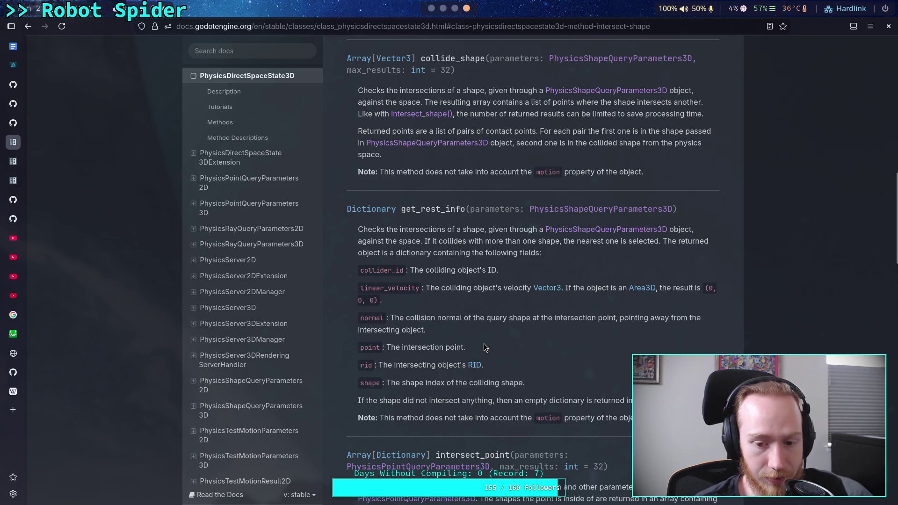
{"action": "scroll", "coordinate": [483, 346], "scroll_direction": "up", "scroll_amount": 3}
{"action": "scroll", "coordinate": [484, 346], "scroll_direction": "up", "scroll_amount": 1}
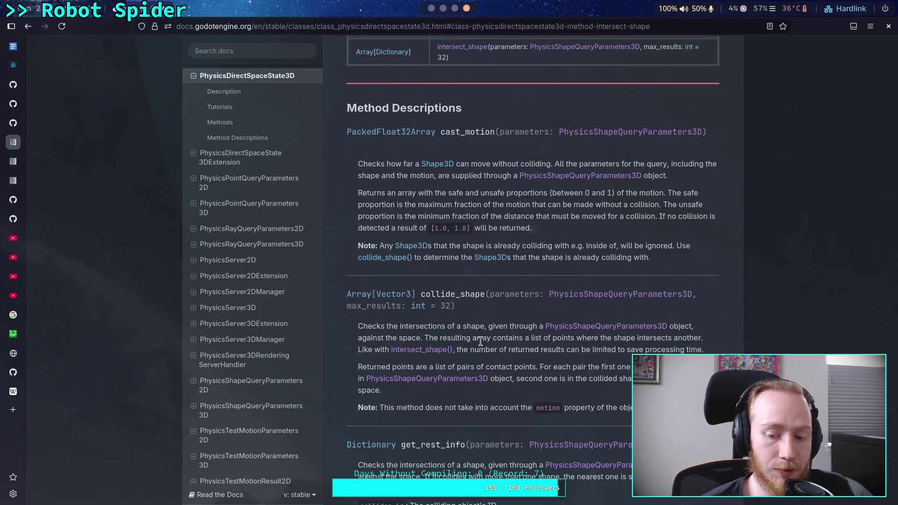
{"action": "scroll", "coordinate": [497, 387], "scroll_direction": "down", "scroll_amount": 5}
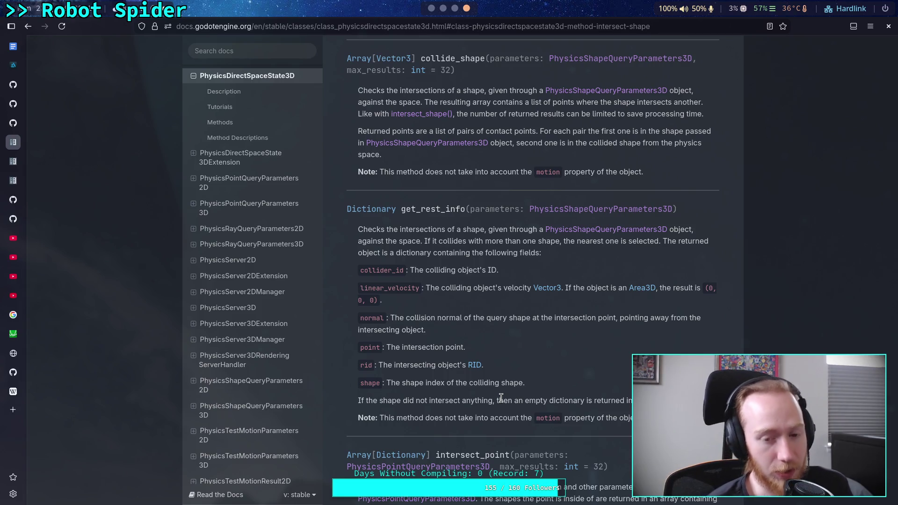
Open the PhysicsShapeQueryParameters3D reference page from the get_rest_info description, then return to Neovim.
{"action": "left_click", "coordinate": [601, 210]}
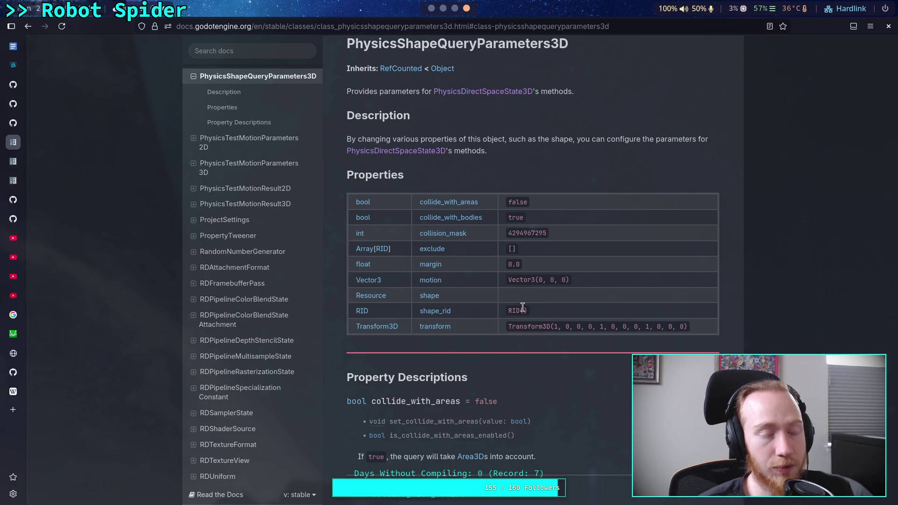
{"action": "left_click", "coordinate": [443, 8]}
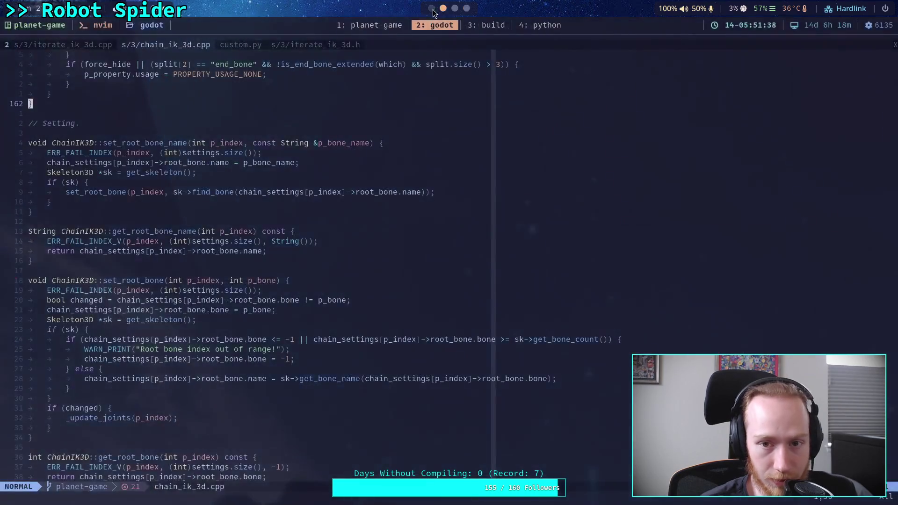
Open the test_world scene in Godot's 3D view.
{"action": "left_click", "coordinate": [433, 8]}
{"action": "left_click", "coordinate": [671, 30]}
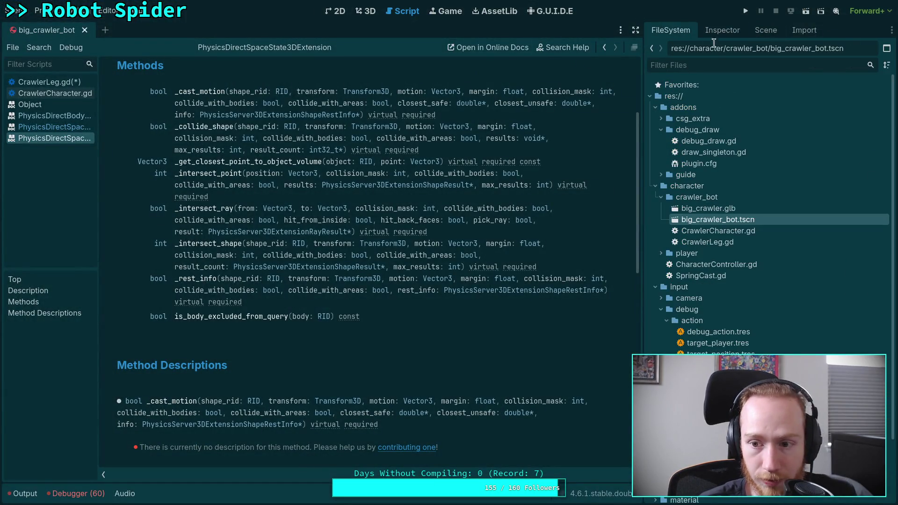
{"action": "scroll", "coordinate": [743, 307], "scroll_direction": "down", "scroll_amount": 3}
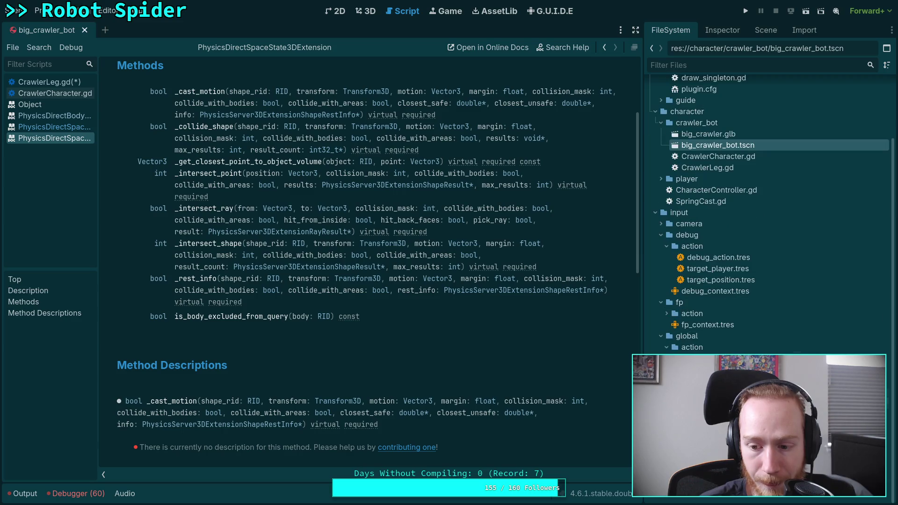
{"action": "key", "text": "ctrl+shift+t"}
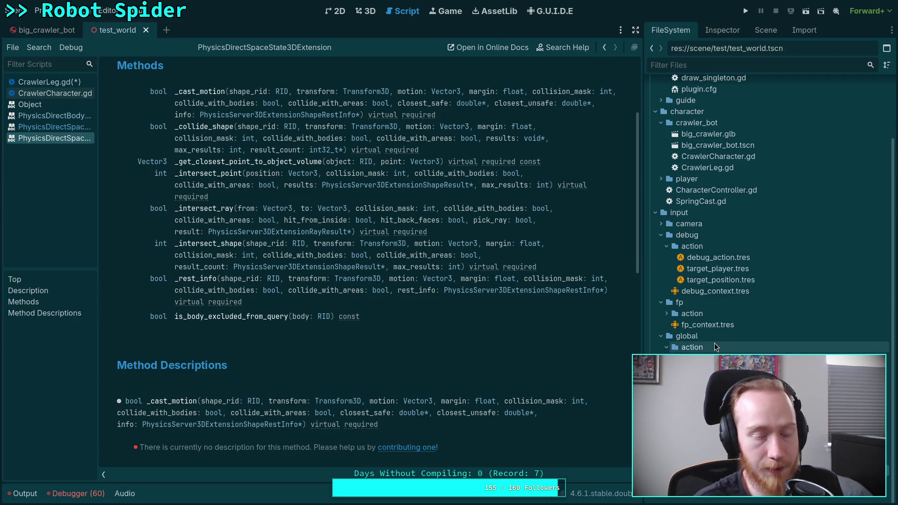
{"action": "left_click", "coordinate": [361, 14]}
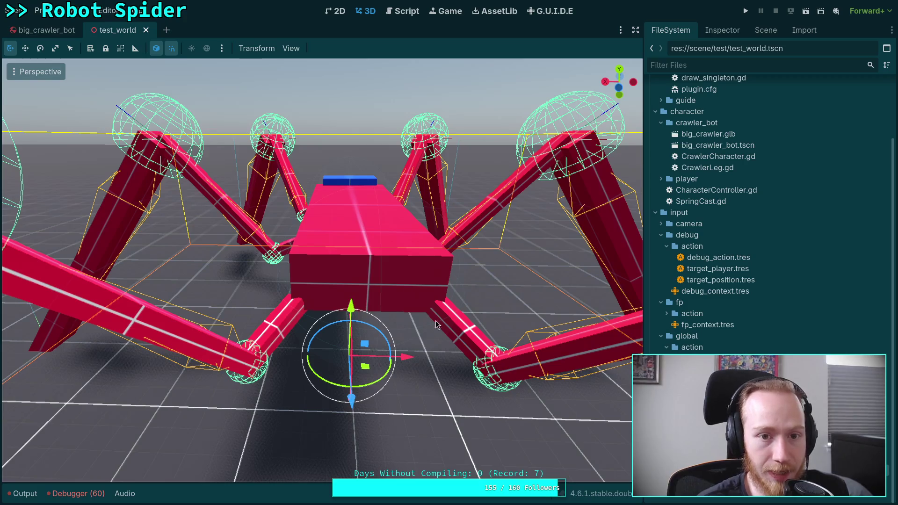
Fly the camera over to the yellow disc, then go back to the big_crawler_bot scene.
{"action": "key", "text": "w"}
{"action": "scroll", "coordinate": [322, 270], "scroll_direction": "up", "scroll_amount": 2}
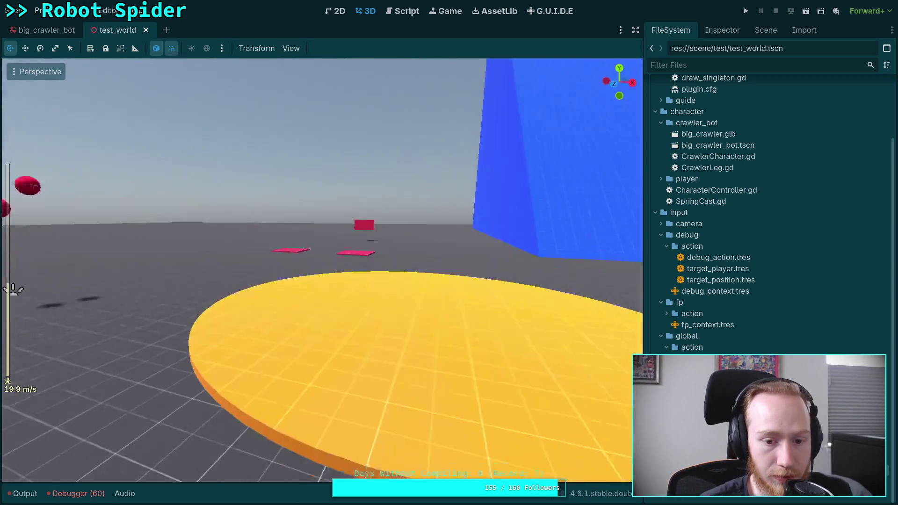
{"action": "key", "text": "w"}
{"action": "scroll", "coordinate": [322, 270], "scroll_direction": "down", "scroll_amount": 5}
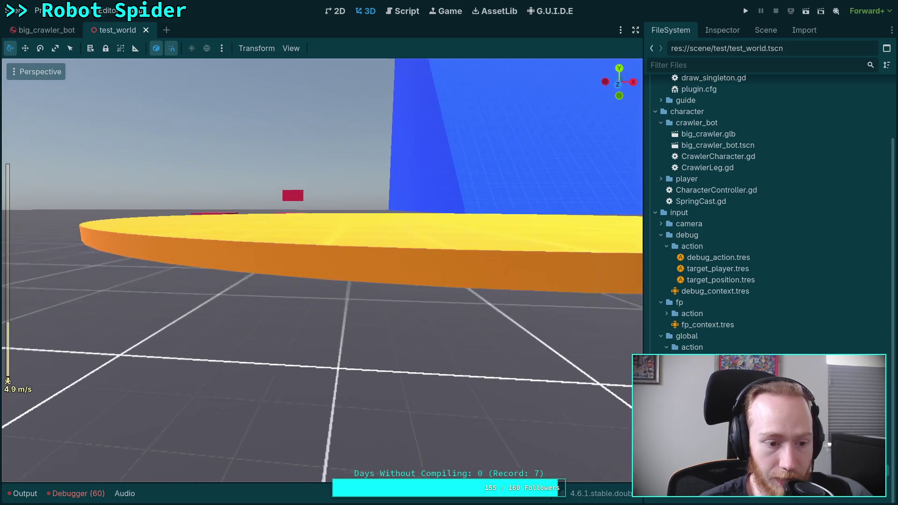
{"action": "scroll", "coordinate": [322, 269], "scroll_direction": "down", "scroll_amount": 10}
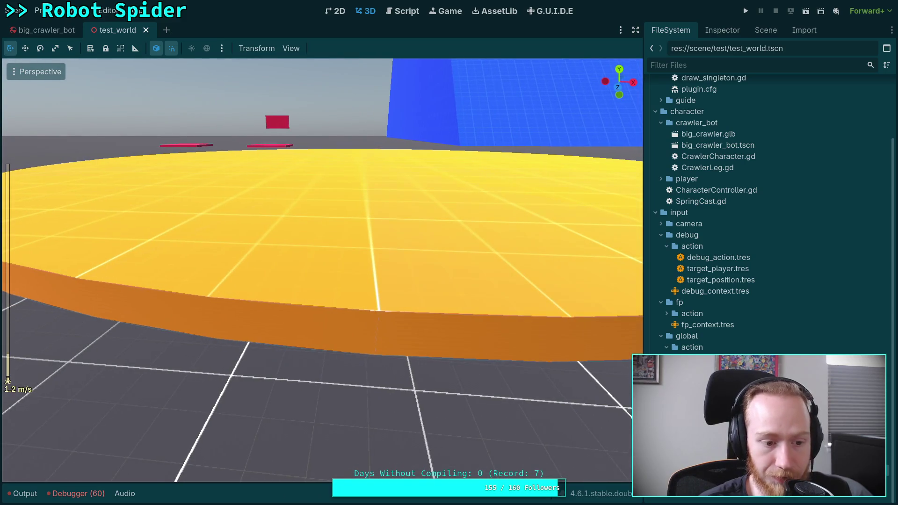
{"action": "key", "text": "s"}
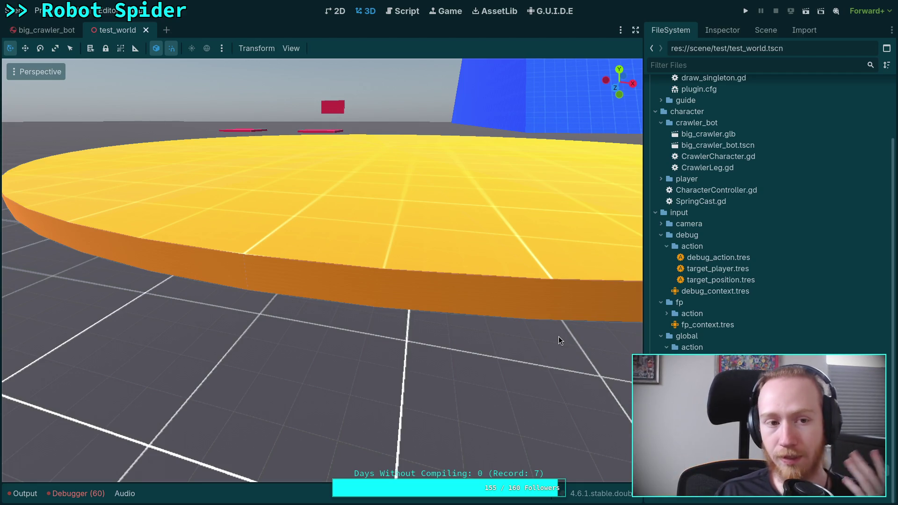
{"action": "left_click", "coordinate": [70, 31]}
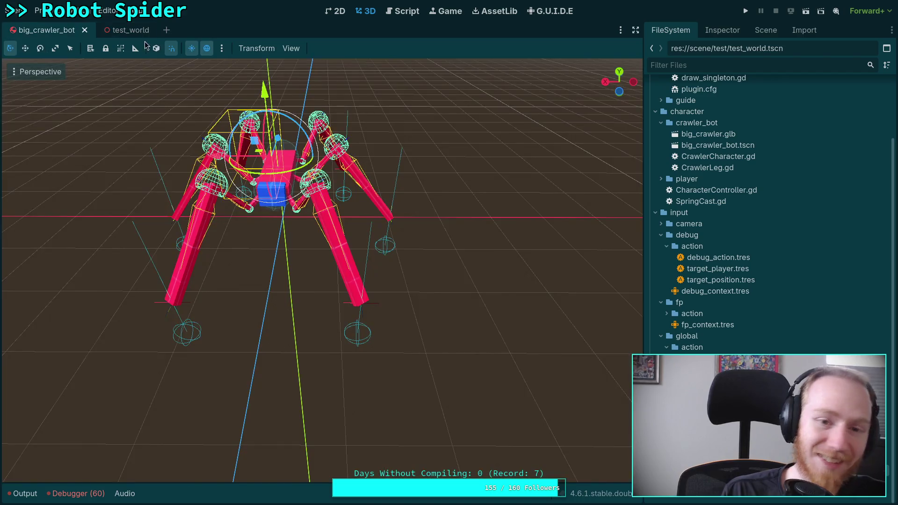
Show the crawler bot's Scene tree and select CCDIK3D, big_crawler, then CollisionShape3D.
{"action": "left_click", "coordinate": [732, 32]}
{"action": "left_click", "coordinate": [762, 30]}
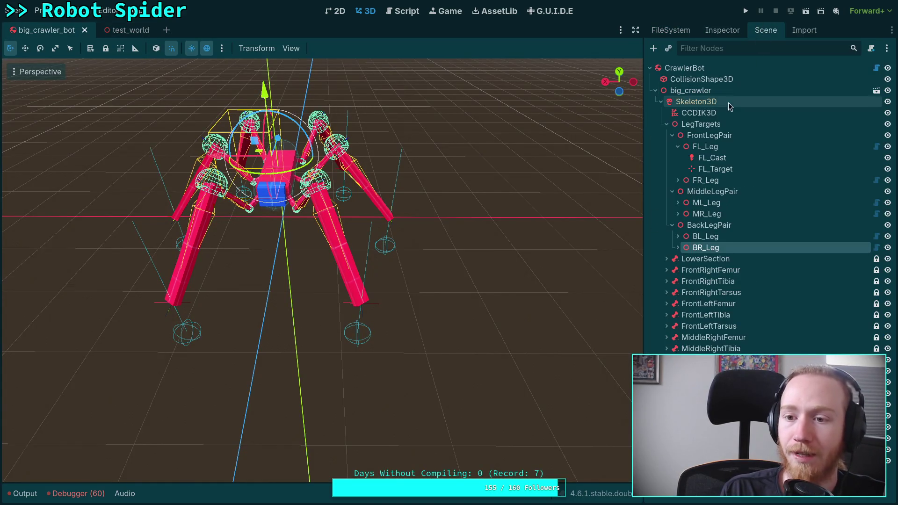
{"action": "left_click", "coordinate": [699, 113]}
{"action": "left_click", "coordinate": [708, 91]}
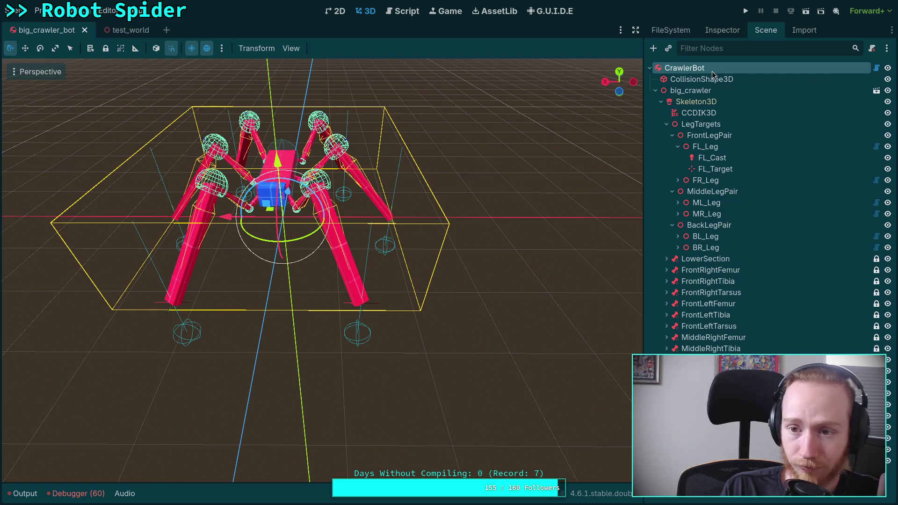
{"action": "left_click", "coordinate": [698, 79]}
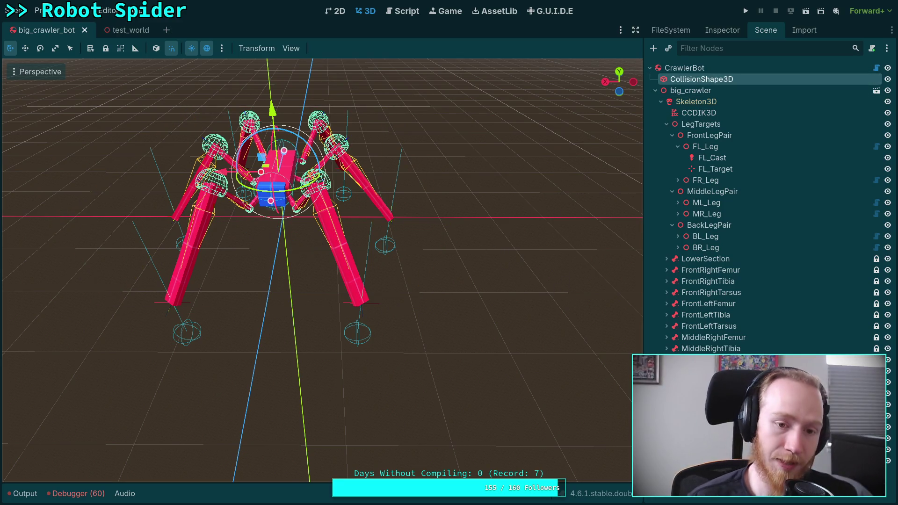
Fly the camera close to the spider's body and select the CrawlerBot root node.
{"action": "right_click", "coordinate": [558, 280]}
{"action": "key", "text": "w"}
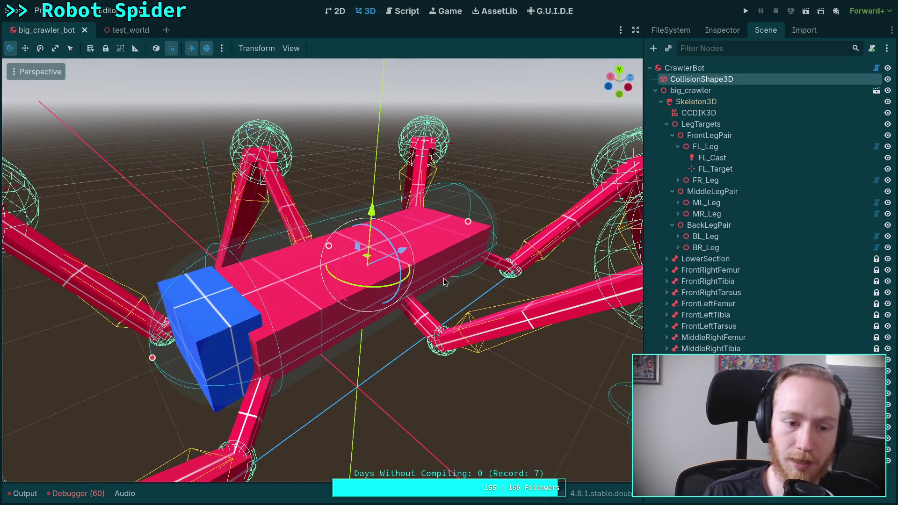
{"action": "left_click", "coordinate": [686, 69]}
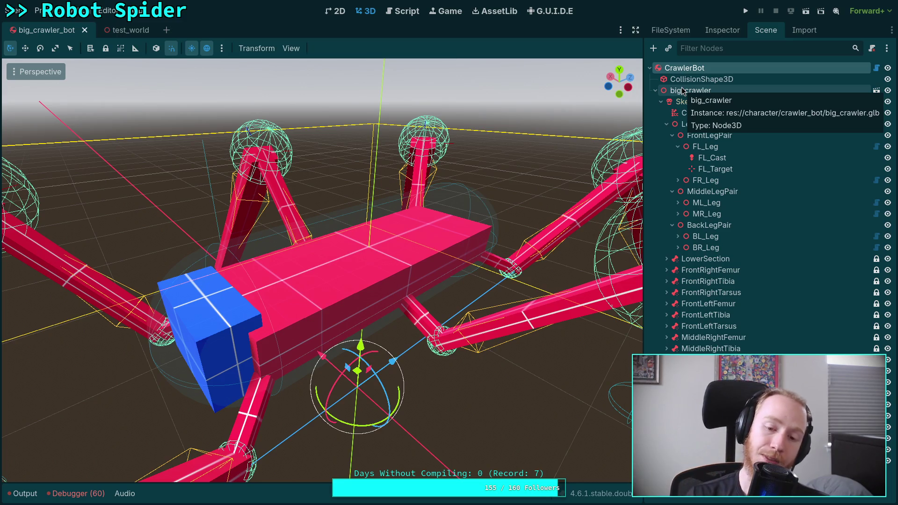
Zoom out and orbit until looking straight down the spider's body from above.
{"action": "scroll", "coordinate": [291, 292], "scroll_direction": "down", "scroll_amount": 8}
{"action": "left_click_drag", "start_coordinate": [292, 291], "coordinate": [335, 290]}
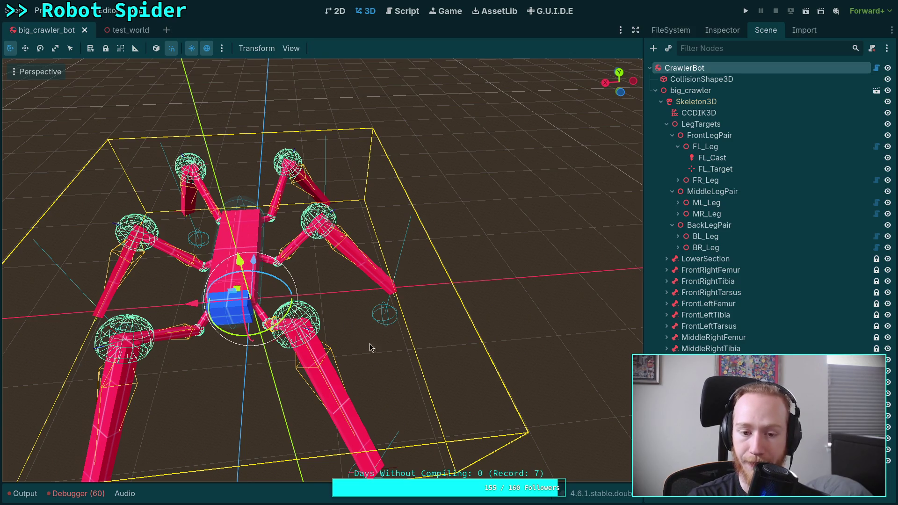
{"action": "left_click_drag", "start_coordinate": [412, 360], "coordinate": [413, 345]}
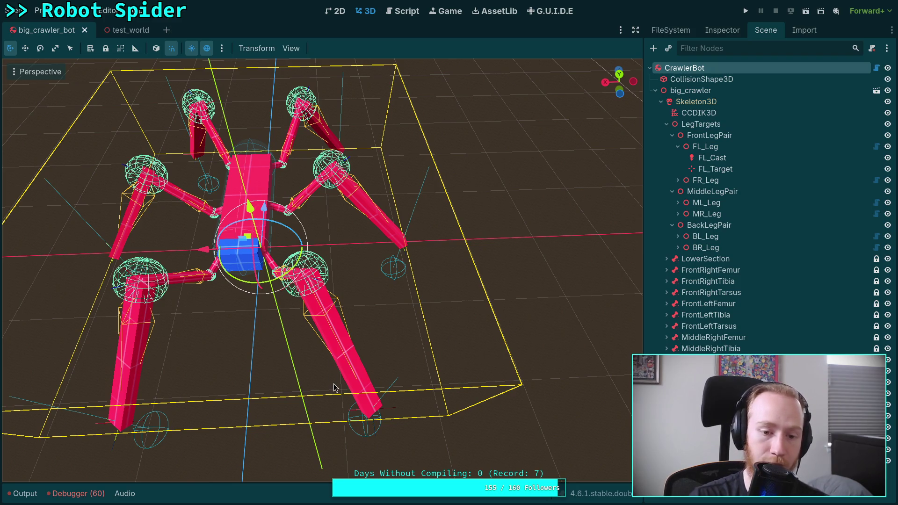
{"action": "mouse_move", "coordinate": [334, 388]}
{"action": "left_mouse_down"}
{"action": "mouse_move", "coordinate": [346, 327]}
{"action": "mouse_move", "coordinate": [331, 263]}
{"action": "left_mouse_up"}
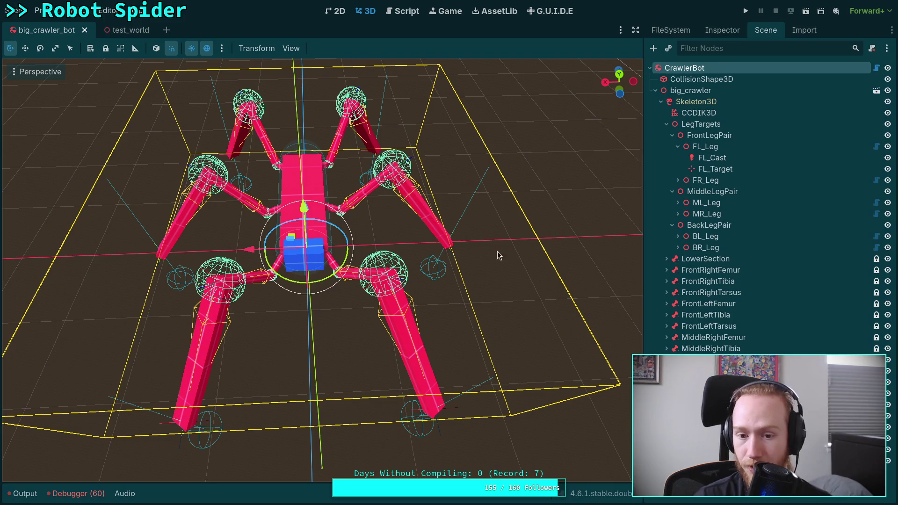
Select FL_Leg and orbit and zoom to an angled overhead view showing all six legs.
{"action": "left_click", "coordinate": [717, 146]}
{"action": "left_click_drag", "start_coordinate": [563, 229], "coordinate": [515, 210]}
{"action": "scroll", "coordinate": [323, 270], "scroll_direction": "up", "scroll_amount": 5}
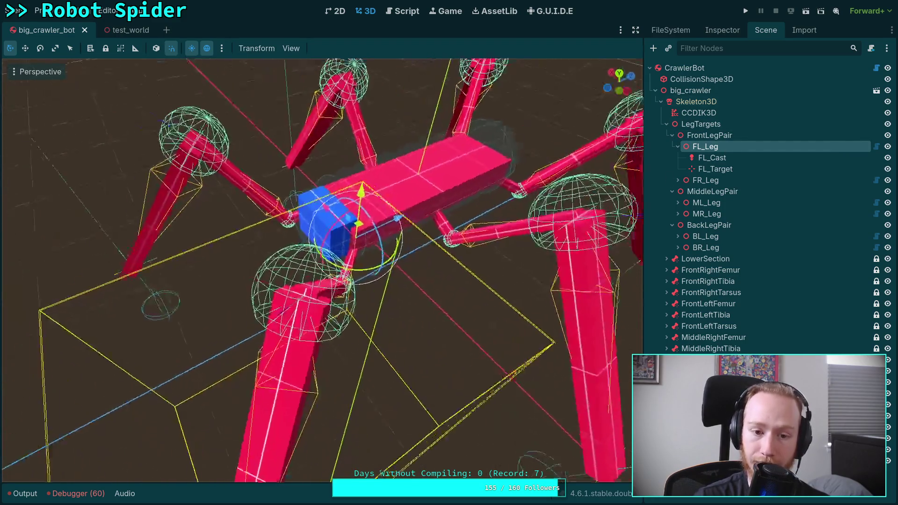
{"action": "left_click_drag", "start_coordinate": [322, 270], "coordinate": [323, 299]}
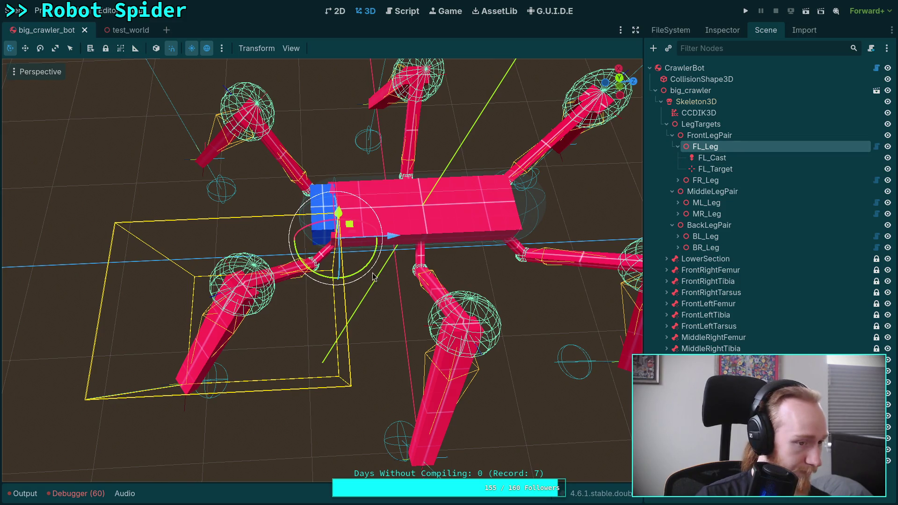
{"action": "scroll", "coordinate": [381, 281], "scroll_direction": "up", "scroll_amount": 3}
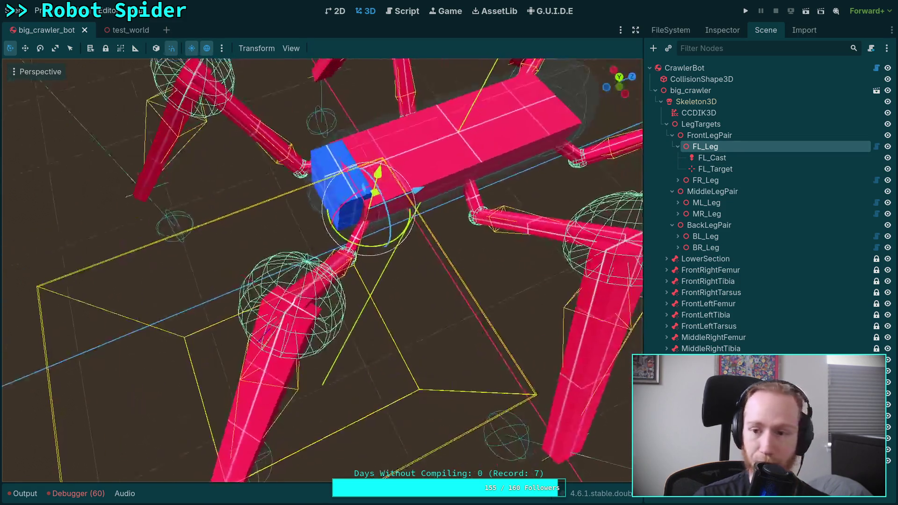
{"action": "left_click_drag", "start_coordinate": [322, 272], "coordinate": [276, 253]}
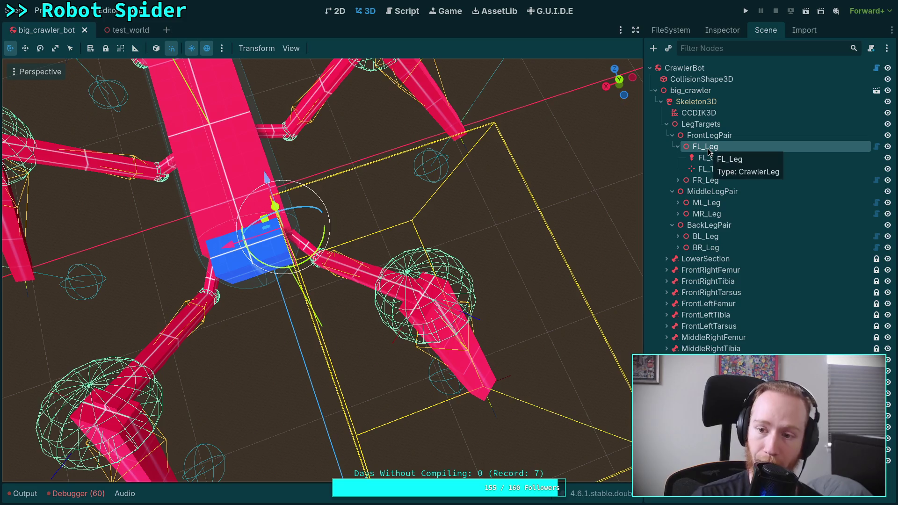
{"action": "mouse_move", "coordinate": [354, 220]}
{"action": "left_mouse_down"}
{"action": "mouse_move", "coordinate": [379, 220]}
{"action": "mouse_move", "coordinate": [314, 250]}
{"action": "mouse_move", "coordinate": [323, 253]}
{"action": "mouse_move", "coordinate": [323, 239]}
{"action": "left_mouse_up"}
{"action": "scroll", "coordinate": [369, 206], "scroll_direction": "up", "scroll_amount": 2}
{"action": "scroll", "coordinate": [323, 269], "scroll_direction": "down", "scroll_amount": 3}
{"action": "scroll", "coordinate": [322, 269], "scroll_direction": "up", "scroll_amount": 2}
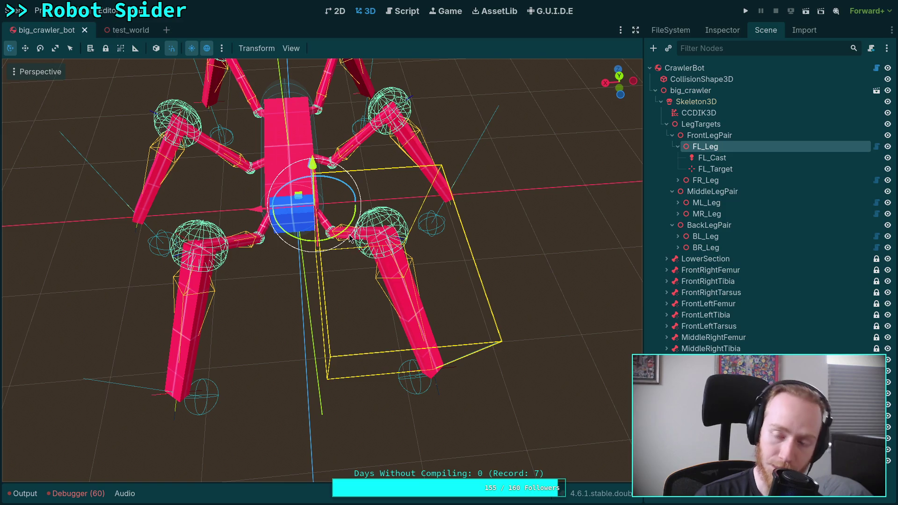
Collapse FL_Leg in the Scene dock to hide its cast and target.
{"action": "left_click", "coordinate": [666, 124]}
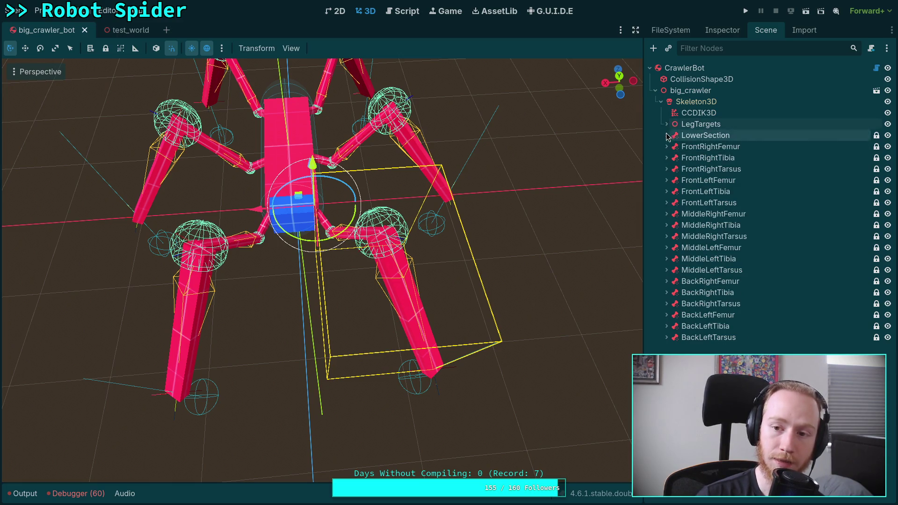
{"action": "left_click", "coordinate": [666, 124]}
{"action": "left_click", "coordinate": [676, 147]}
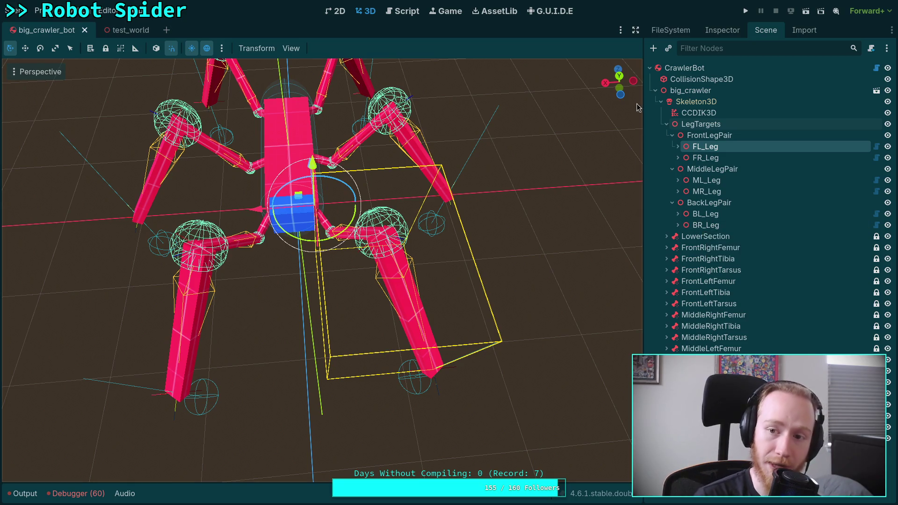
Select CrawlerBot, frame it with F, and zoom out to show the whole bot.
{"action": "left_click", "coordinate": [668, 69]}
{"action": "key", "text": "f"}
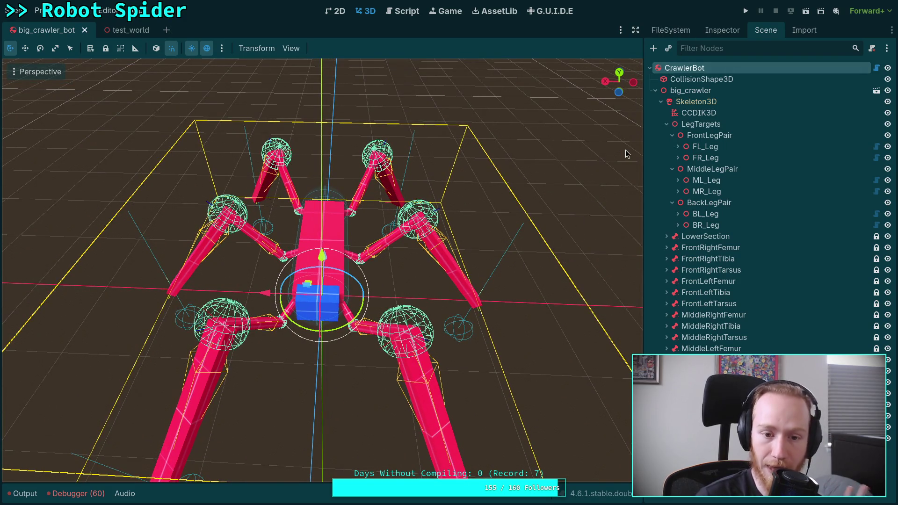
{"action": "scroll", "coordinate": [577, 155], "scroll_direction": "down", "scroll_amount": 2}
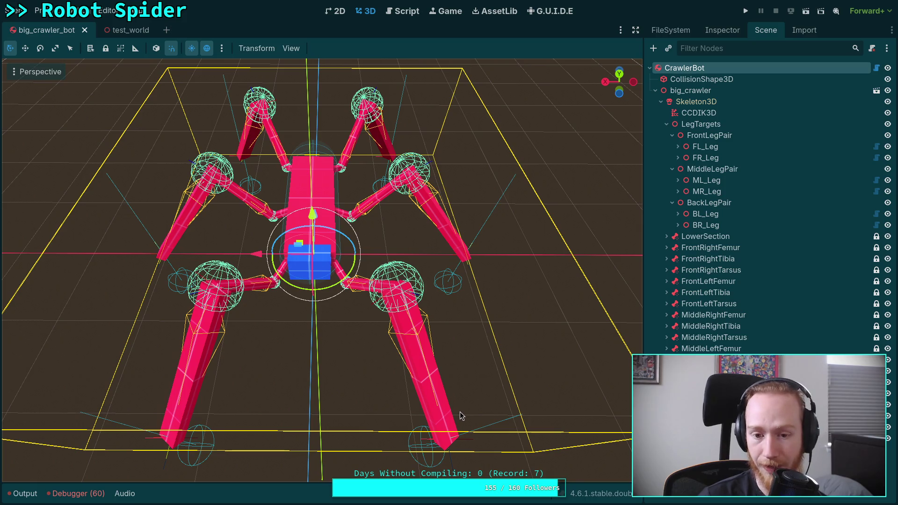
{"action": "scroll", "coordinate": [370, 327], "scroll_direction": "down", "scroll_amount": 2}
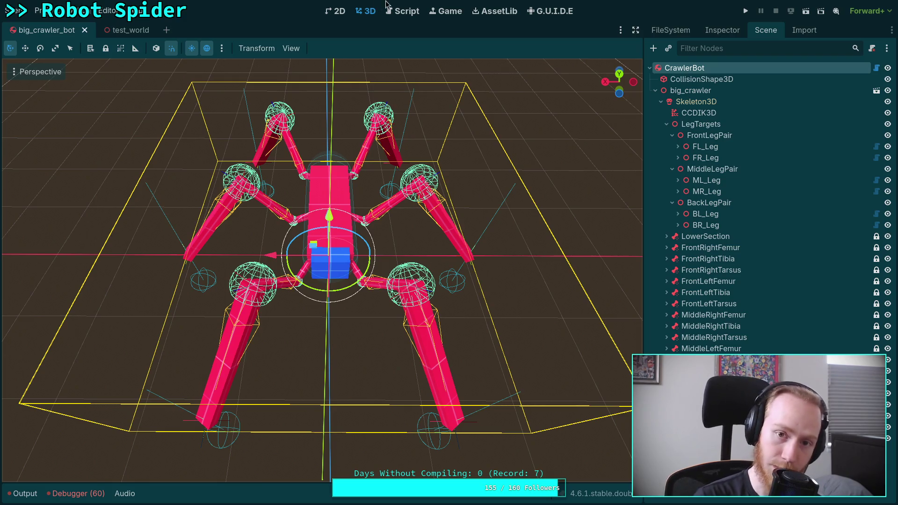
Open CrawlerLeg.gd in the script editor and place the cursor on line 137, below update().
{"action": "left_click", "coordinate": [403, 14]}
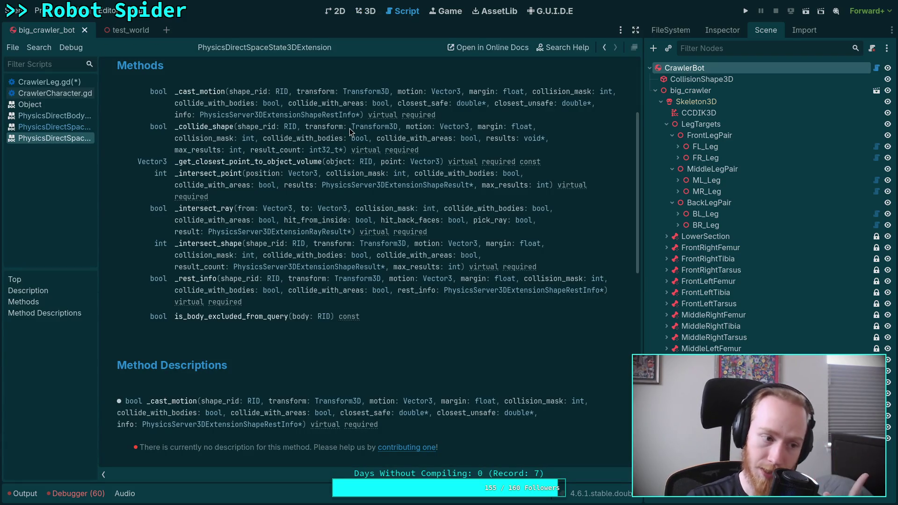
{"action": "left_click", "coordinate": [47, 82]}
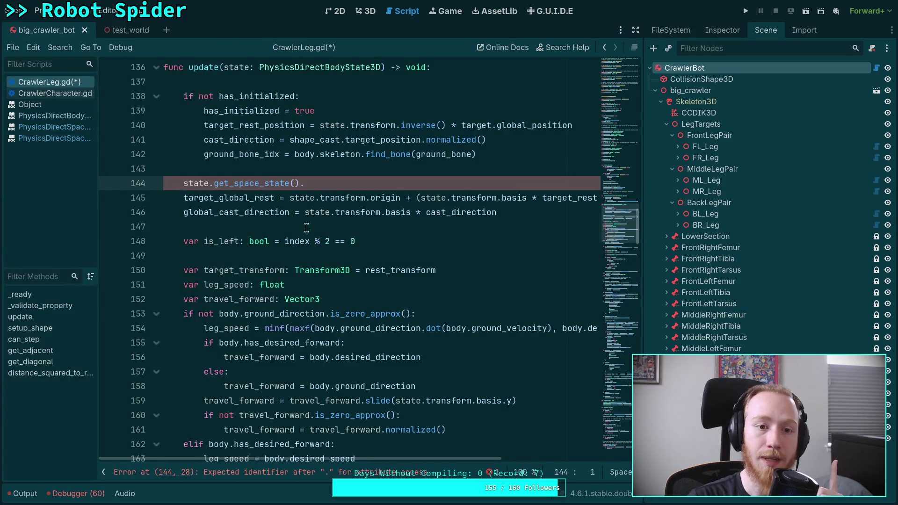
{"action": "scroll", "coordinate": [231, 301], "scroll_direction": "up", "scroll_amount": 6}
{"action": "double_click", "coordinate": [209, 330]}
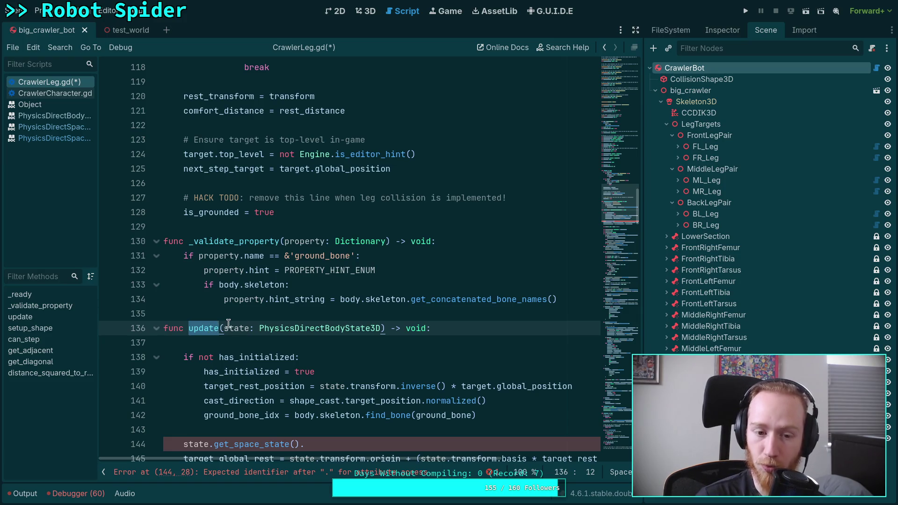
{"action": "left_click", "coordinate": [226, 340]}
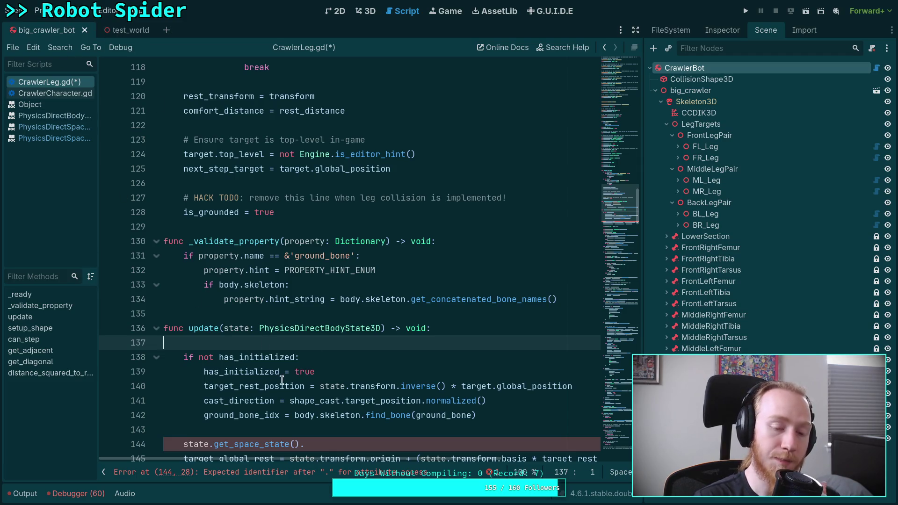
{"action": "mouse_move", "coordinate": [247, 357]}
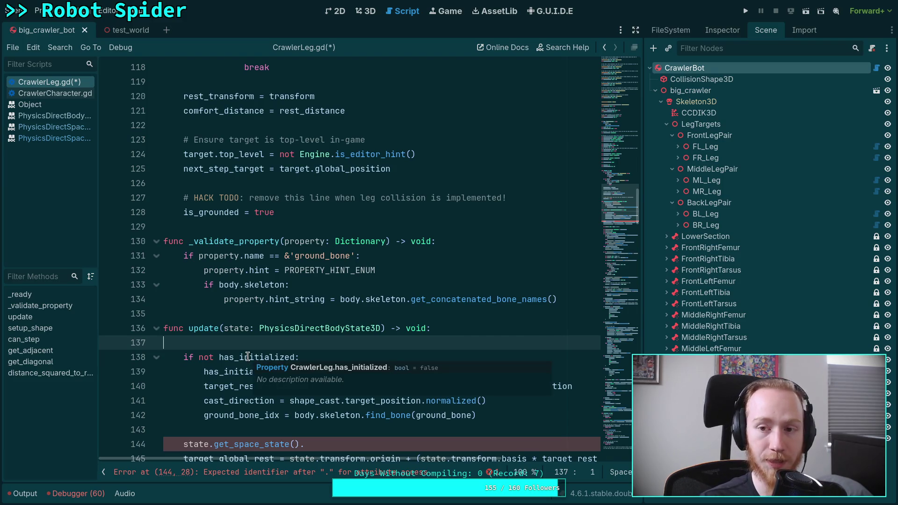
{"action": "scroll", "coordinate": [247, 357], "scroll_direction": "up", "scroll_amount": 5}
{"action": "scroll", "coordinate": [247, 357], "scroll_direction": "down", "scroll_amount": 8}
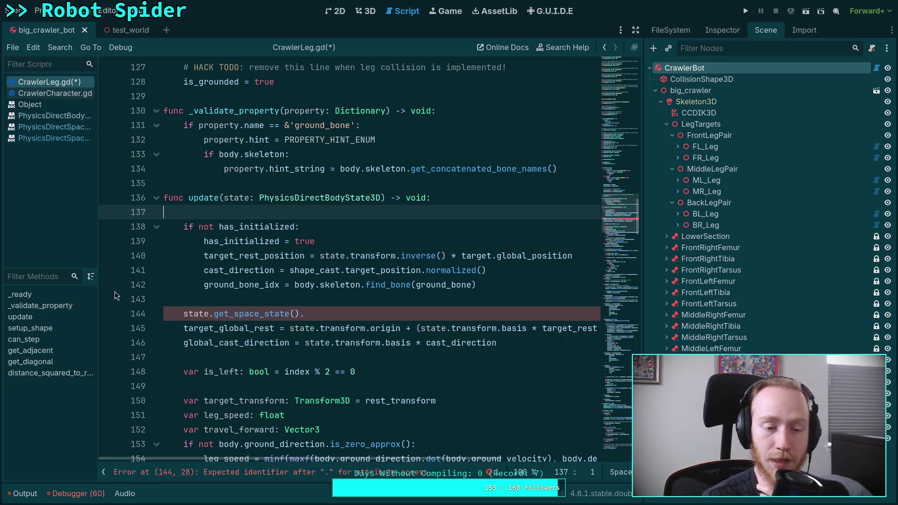
{"action": "left_click", "coordinate": [213, 292]}
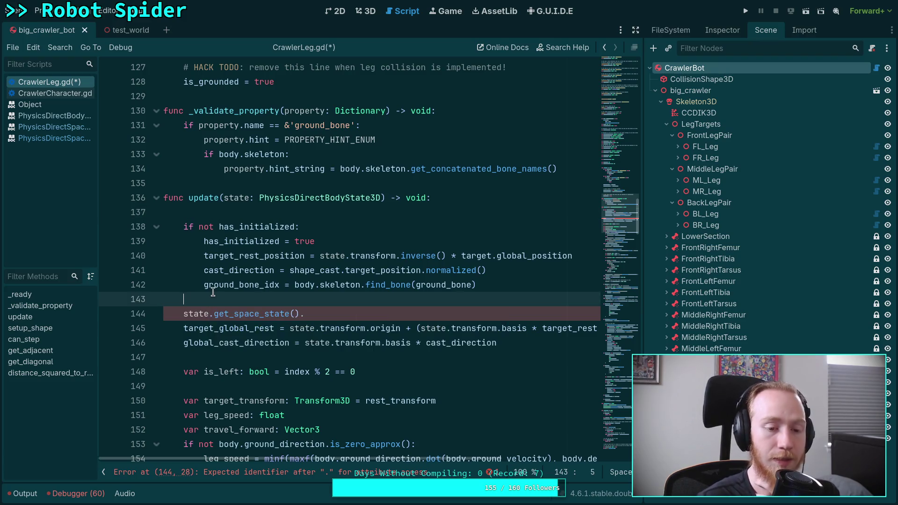
{"action": "left_click", "coordinate": [314, 311]}
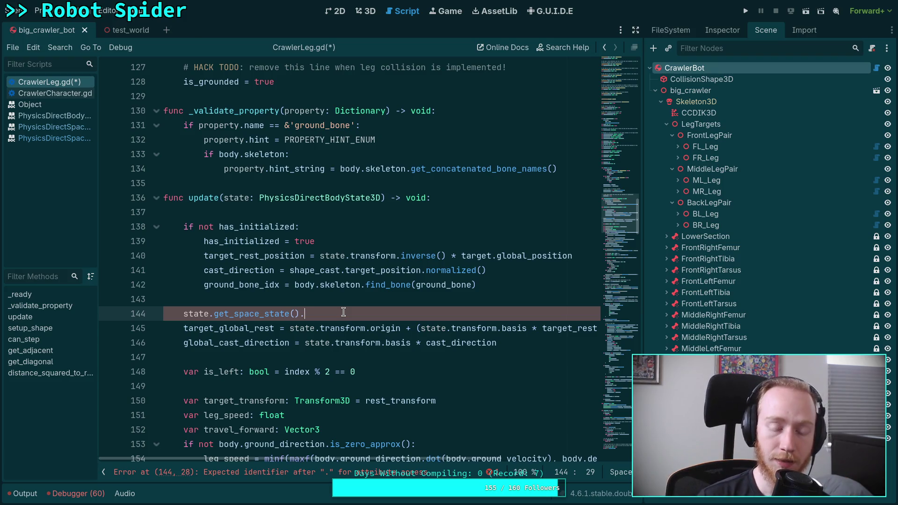
{"action": "left_click", "coordinate": [237, 212]}
{"action": "mouse_move", "coordinate": [367, 311]}
{"action": "left_mouse_down"}
{"action": "mouse_move", "coordinate": [201, 255]}
{"action": "mouse_move", "coordinate": [279, 241]}
{"action": "left_mouse_up"}
{"action": "left_click", "coordinate": [280, 241]}
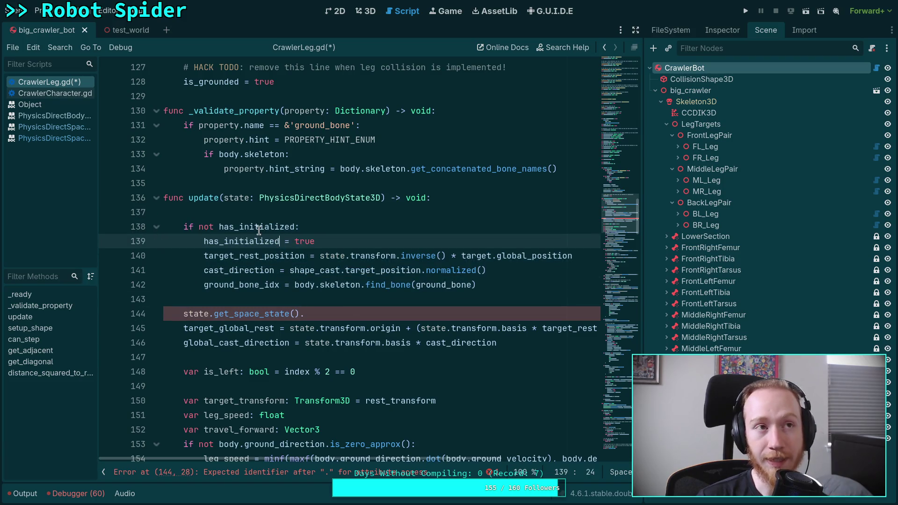
{"action": "mouse_move", "coordinate": [183, 227]}
{"action": "left_mouse_down"}
{"action": "mouse_move", "coordinate": [206, 241]}
{"action": "mouse_move", "coordinate": [529, 285]}
{"action": "left_mouse_up"}
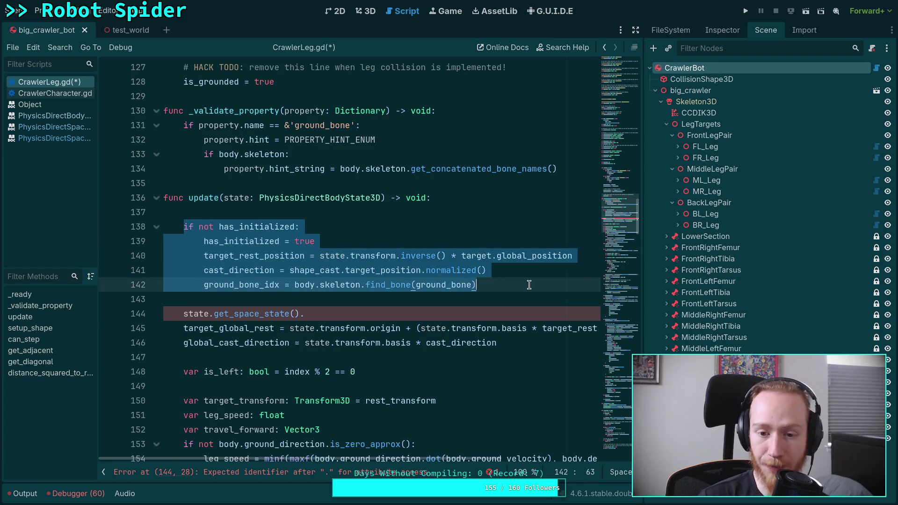
{"action": "left_click", "coordinate": [453, 299]}
{"action": "mouse_move", "coordinate": [381, 291]}
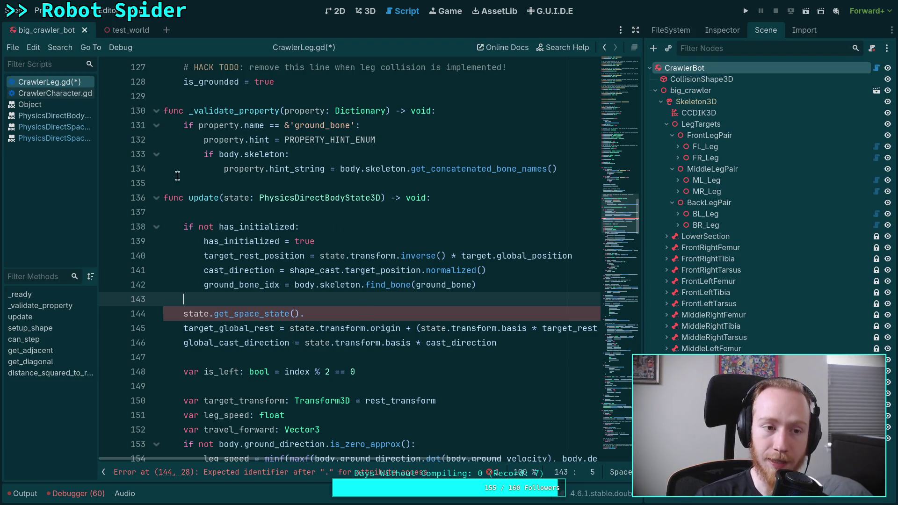
{"action": "left_click", "coordinate": [253, 212]}
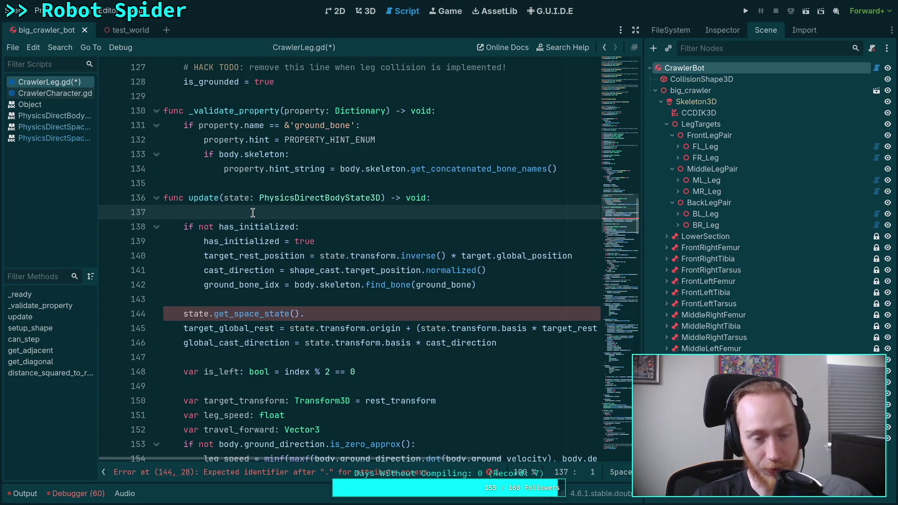
{"action": "left_click", "coordinate": [703, 114]}
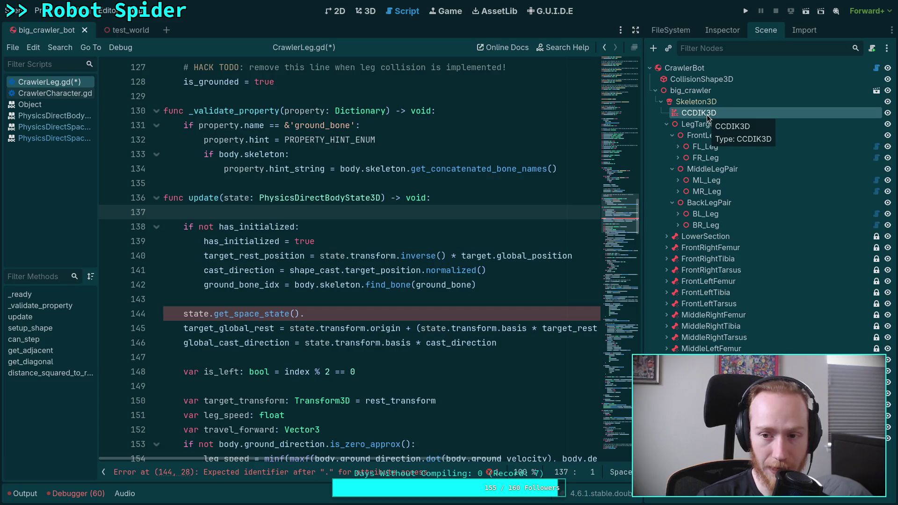
{"action": "right_click", "coordinate": [706, 115]}
{"action": "key", "text": "F2"}
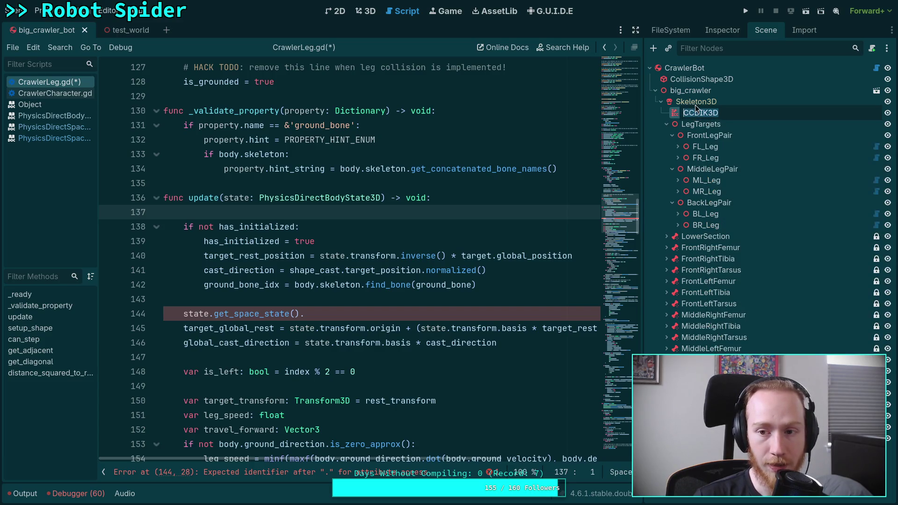
{"action": "left_click", "coordinate": [692, 104]}
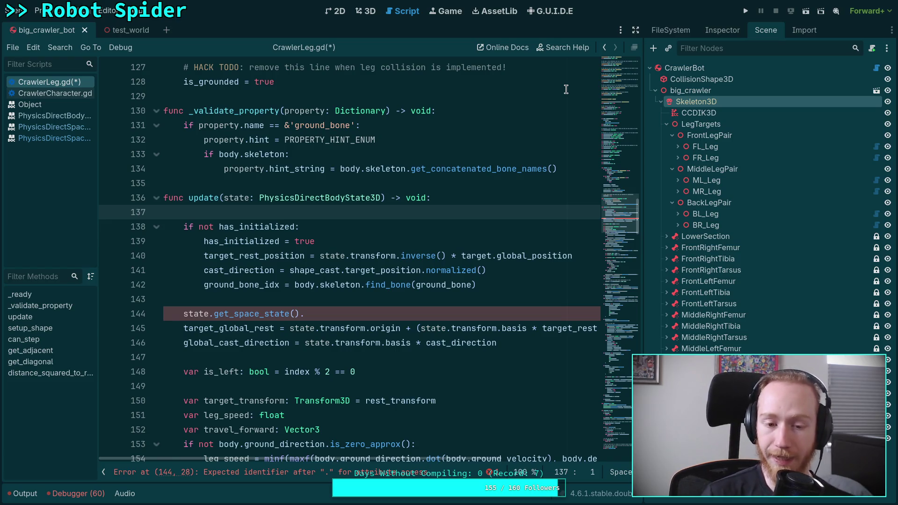
{"action": "mouse_move", "coordinate": [509, 253]}
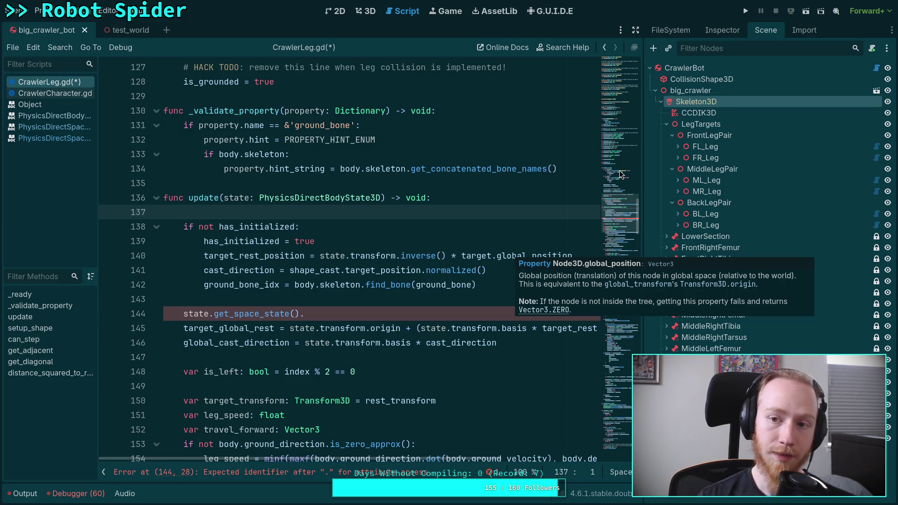
{"action": "left_click", "coordinate": [313, 299]}
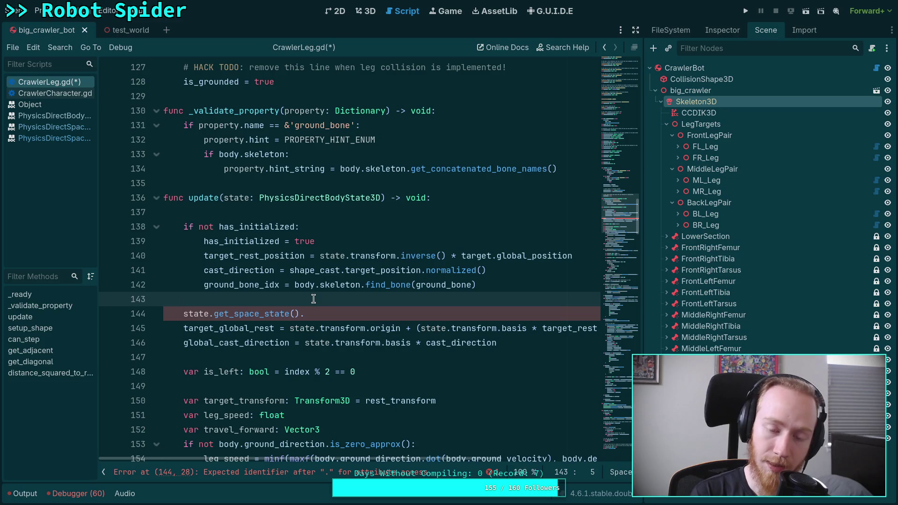